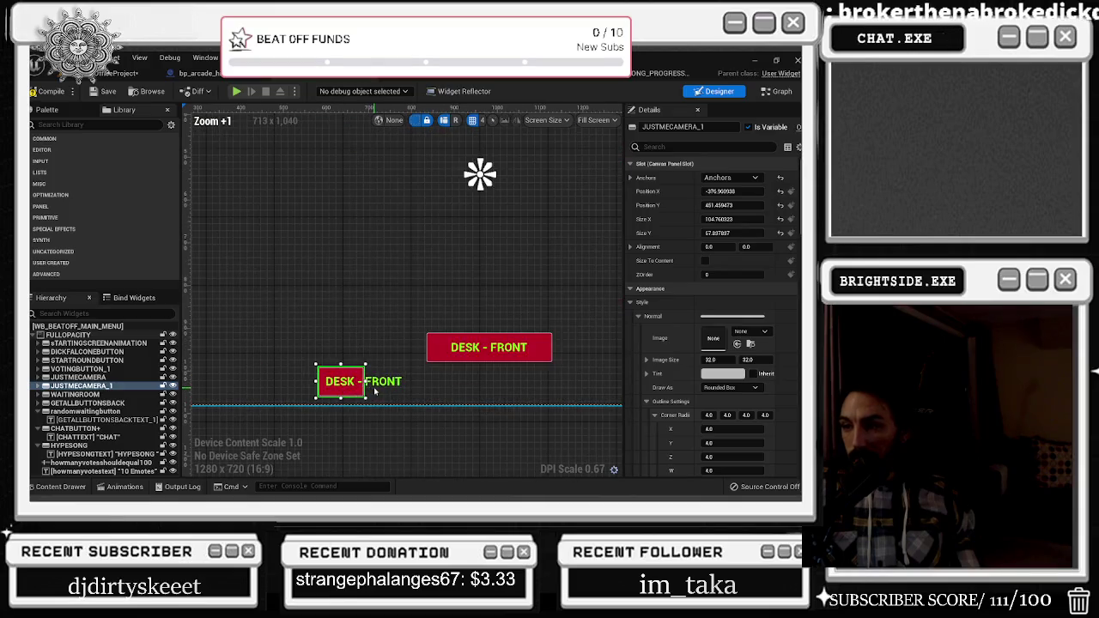
Shrink JUSTMECAMERA_1, place it beside DESK - FRONT, and relabel its text to 1
mouse_move(353, 397)
mouse_down()
mouse_move(331, 386)
mouse_move(412, 309)
mouse_move(438, 321)
mouse_move(405, 290)
mouse_up()
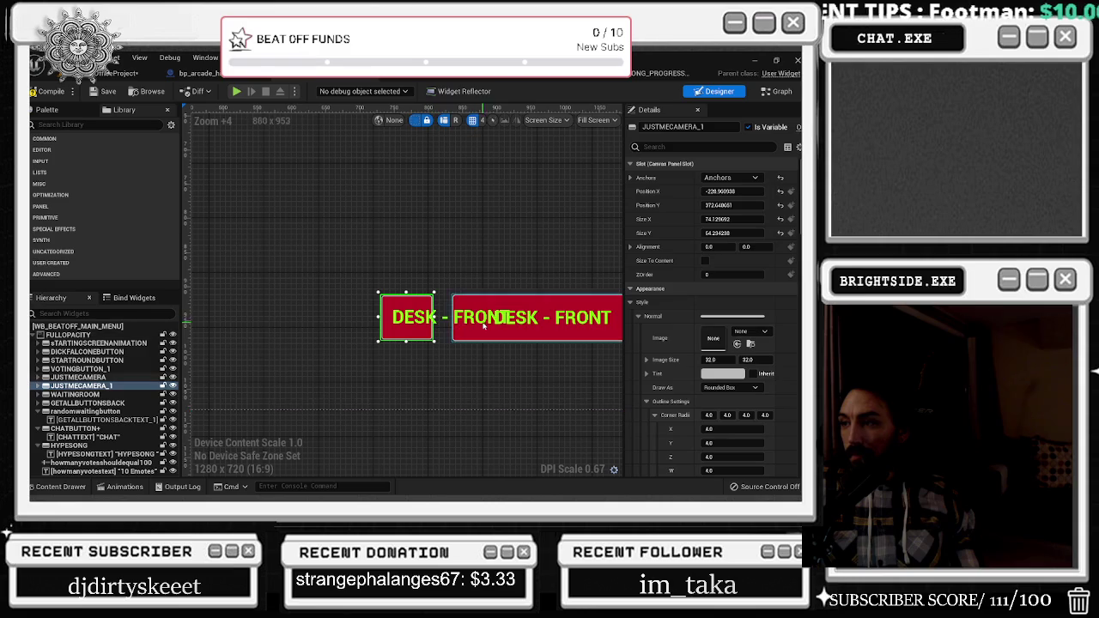
click(411, 316)
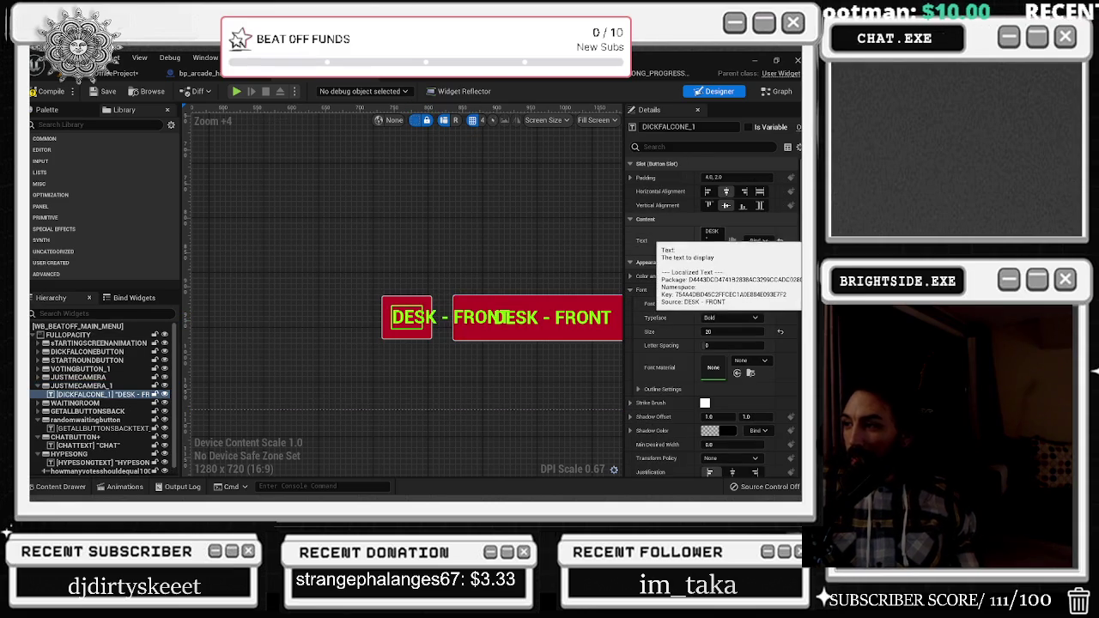
key(ctrl+a)
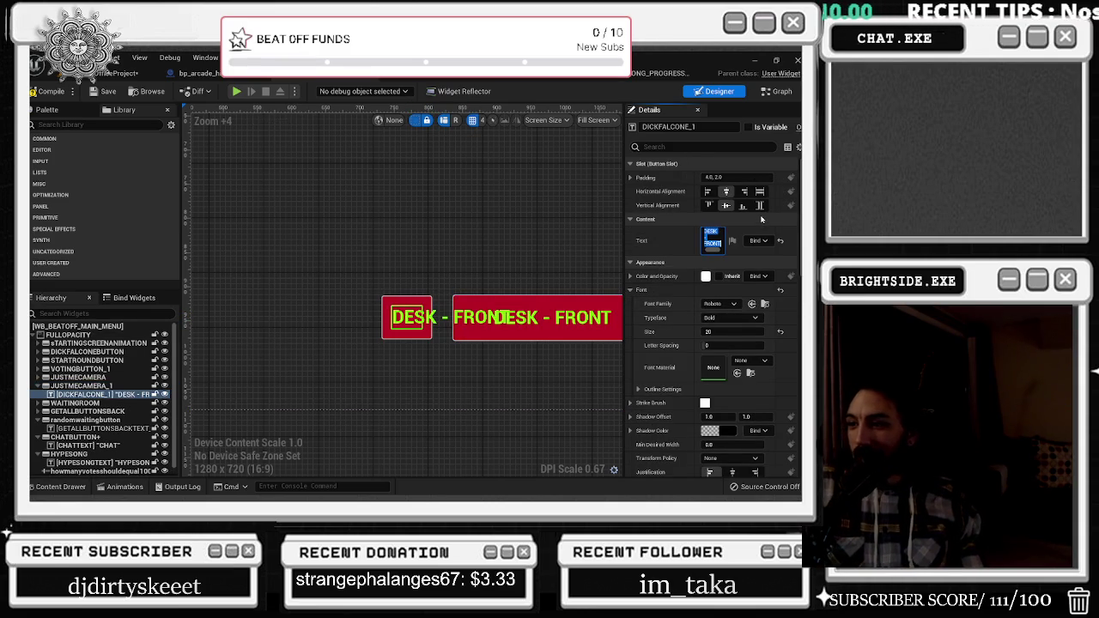
key(BackSpace)
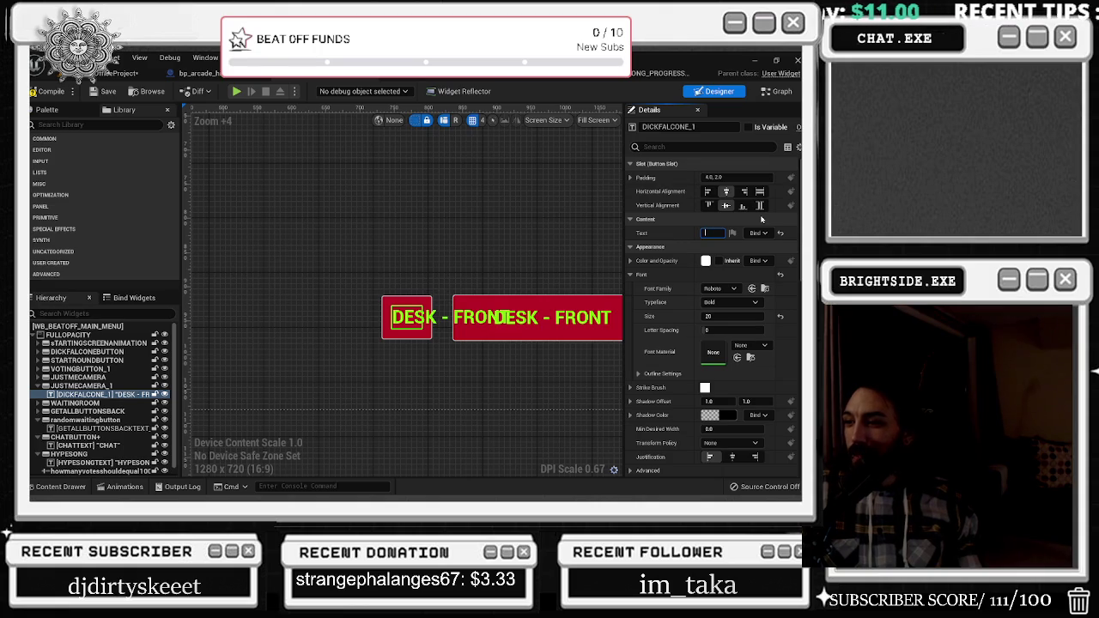
key(Return)
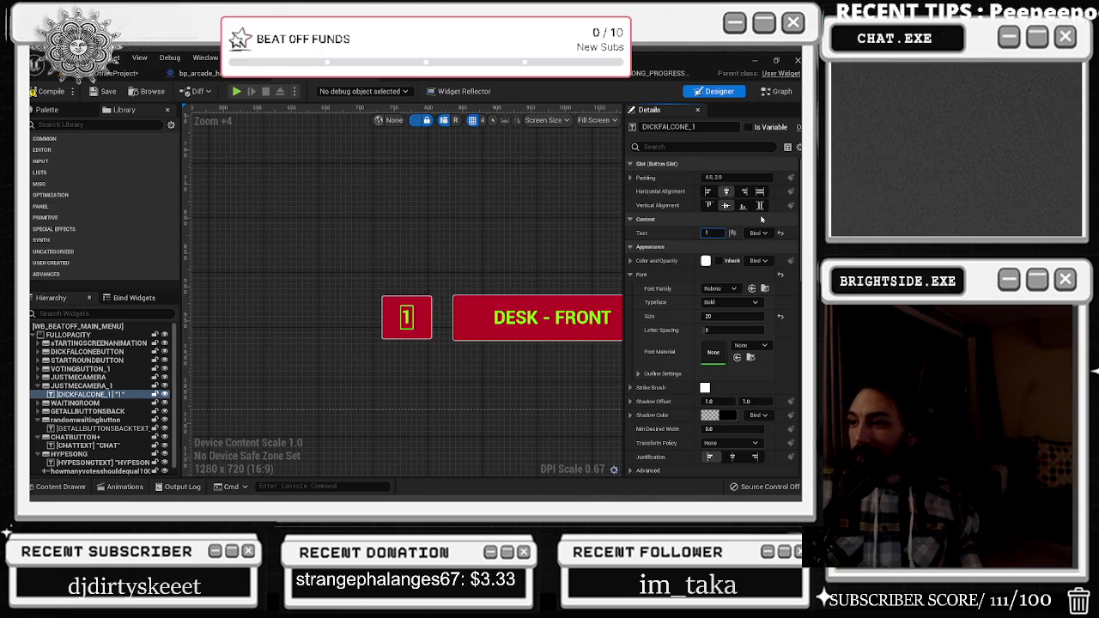
scroll(370, 262, down, 4)
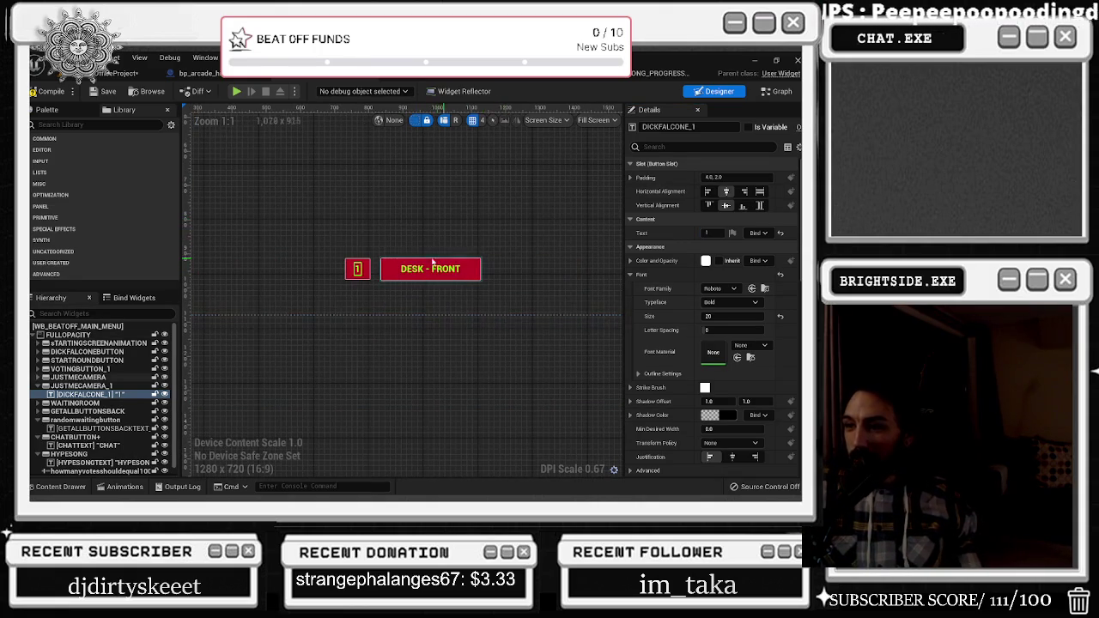
click(370, 262)
Duplicate the 1 button and place the copy to the right of DESK - FRONT
key(ctrl+c)
key(ctrl+v)
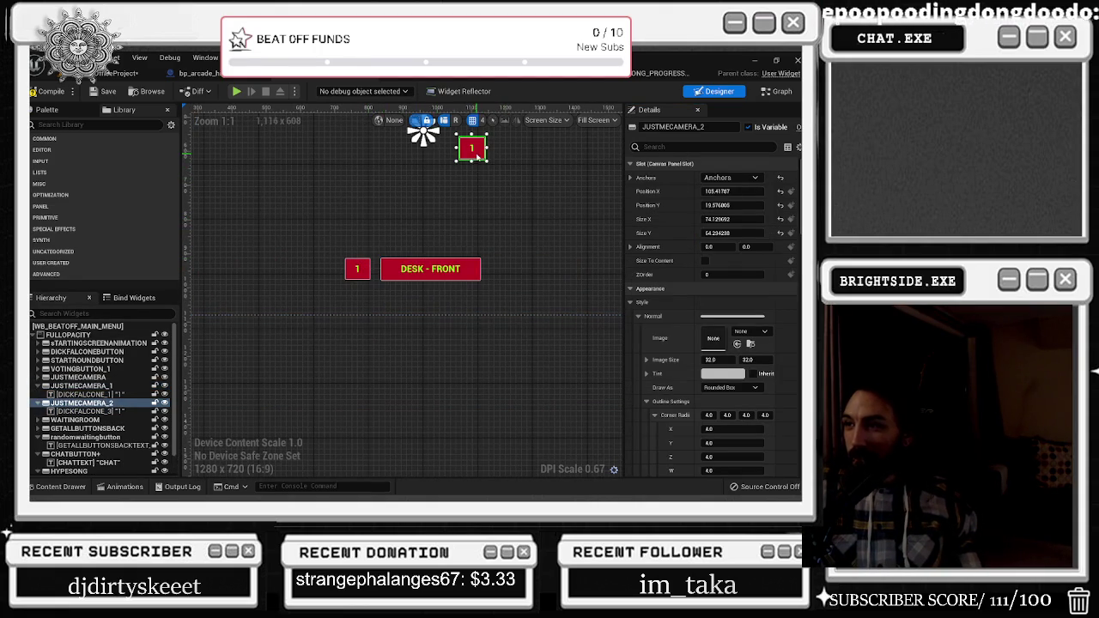
drag(480, 158, 508, 275)
scroll(481, 270, up, 3)
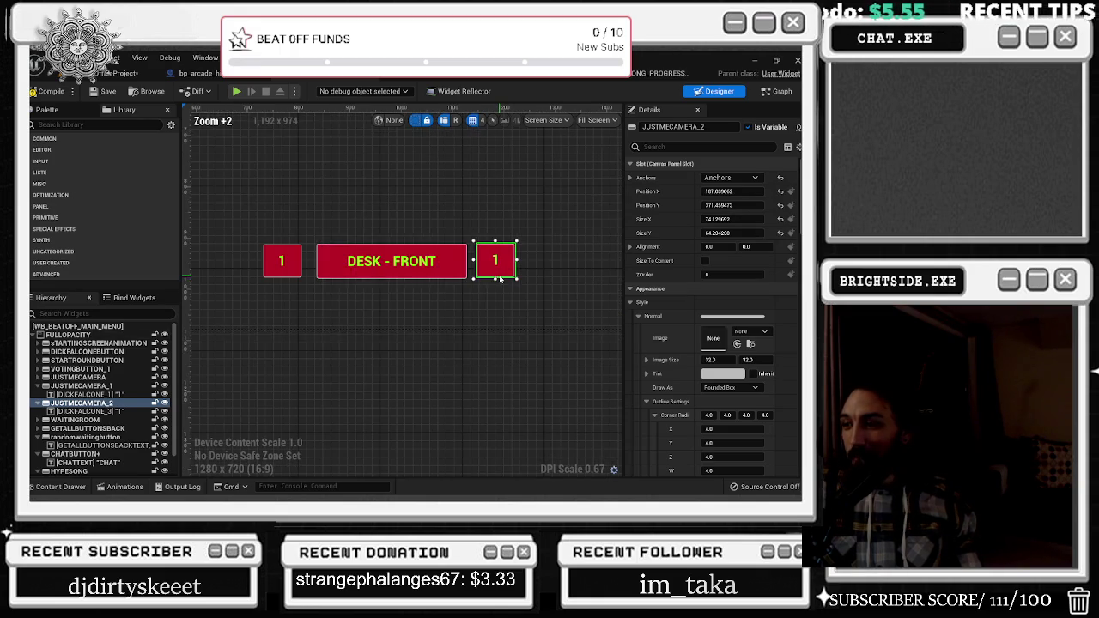
drag(520, 275, 533, 274)
Change the duplicate button's label to 2
double_click(532, 266)
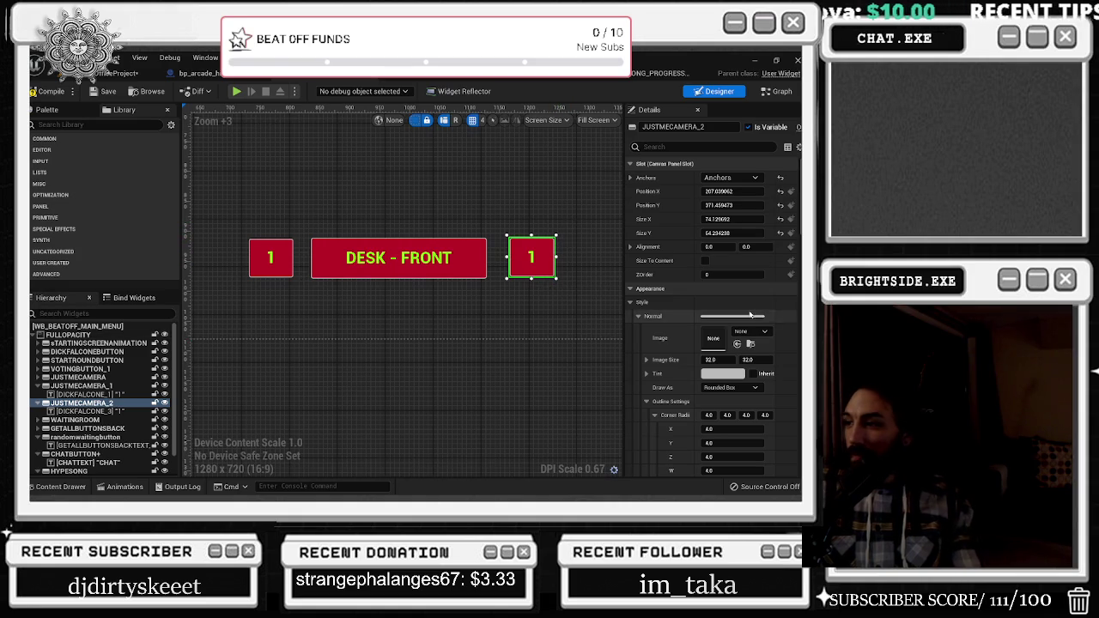
click(532, 266)
text(2)
key(Return)
Select JUSTMECAMERA_1 and scroll its Details panel to the Events section
click(265, 260)
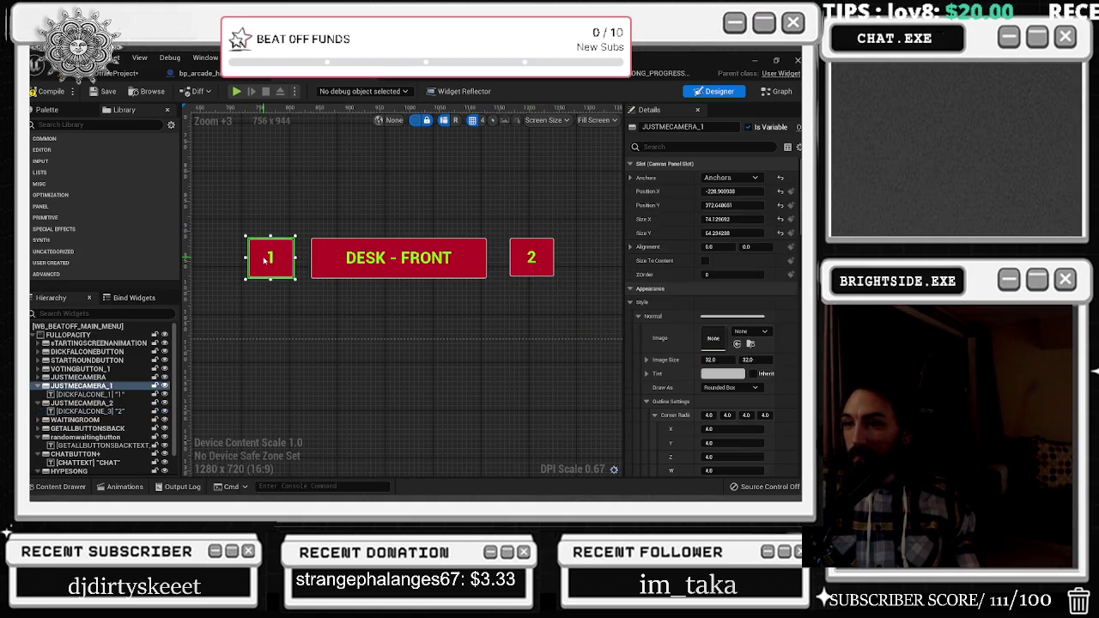
scroll(786, 461, down, 10)
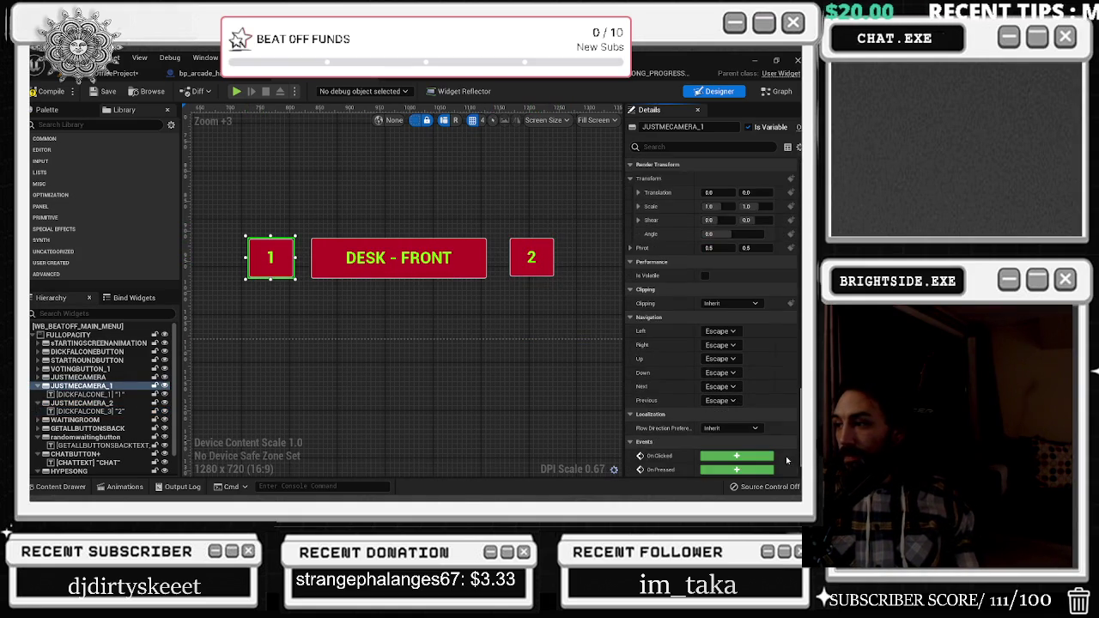
scroll(693, 320, up, 1)
scroll(700, 304, down, 3)
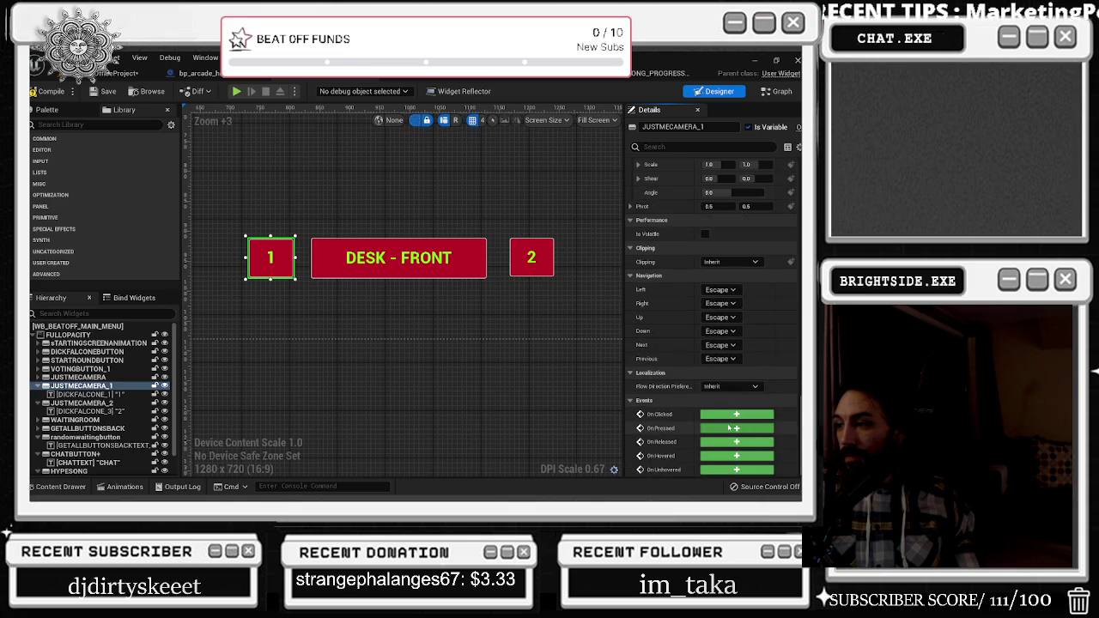
Add an On Pressed event for JUSTMECAMERA_1 and shift its node up and left
click(731, 428)
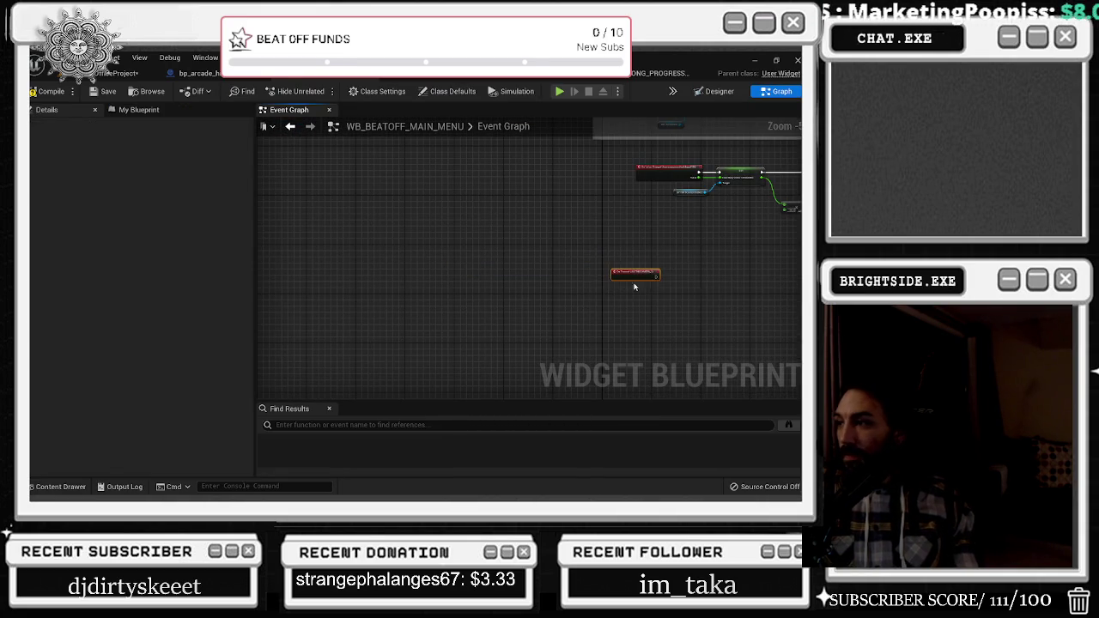
scroll(532, 284, down, 3)
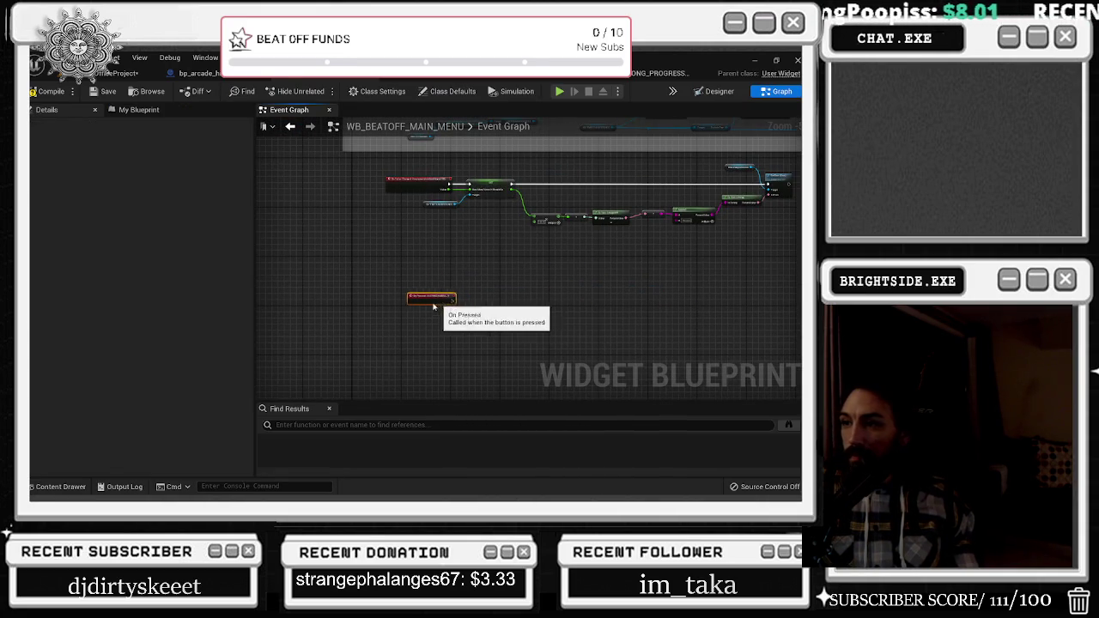
drag(434, 301, 431, 281)
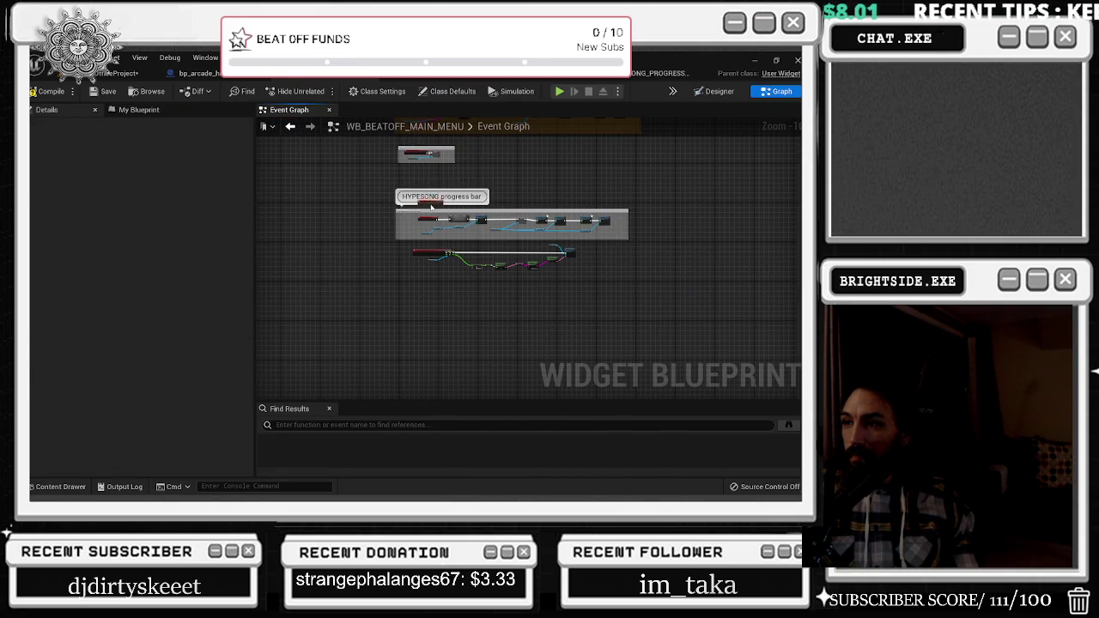
drag(435, 180, 427, 183)
scroll(448, 253, up, 5)
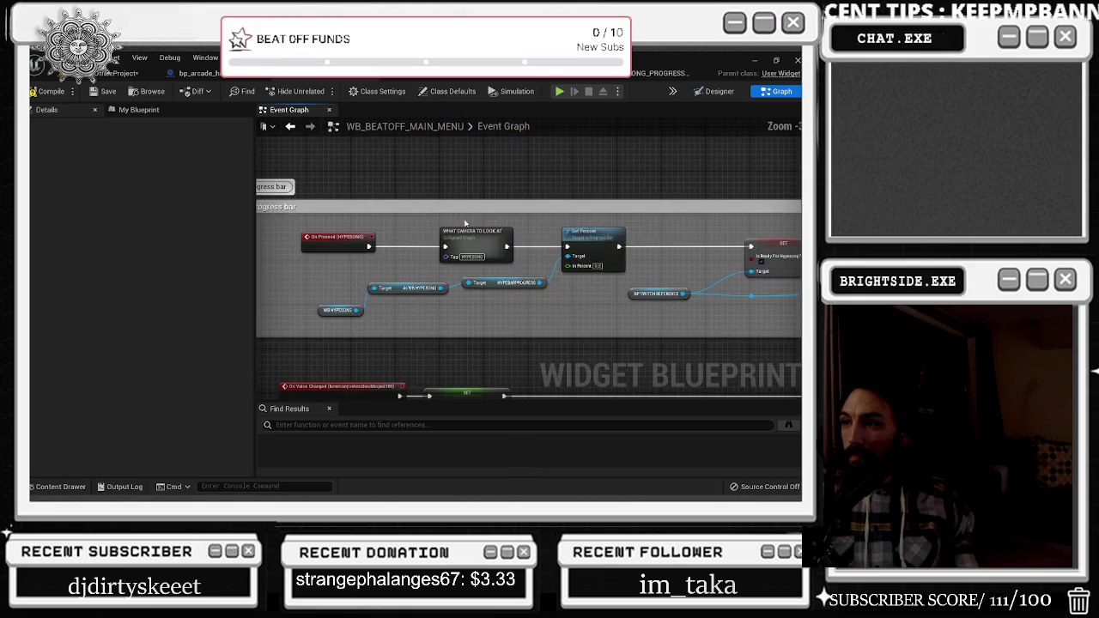
Position the On Pressed node near WHAT CAMERA TO LOOK AT and centre the view on it
click(475, 241)
scroll(461, 259, down, 3)
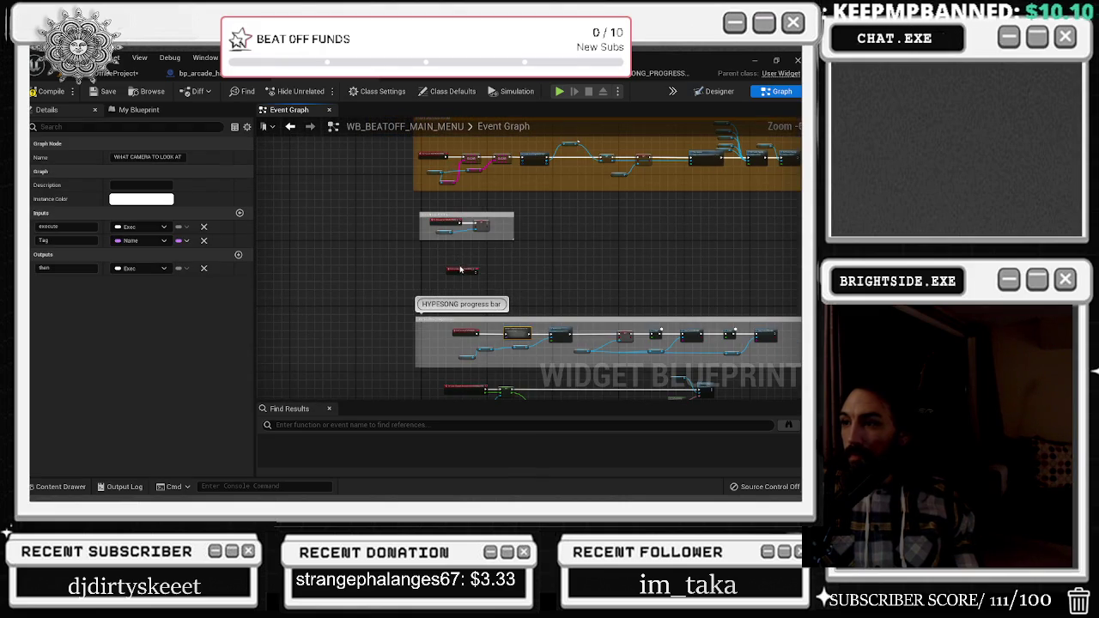
click(461, 246)
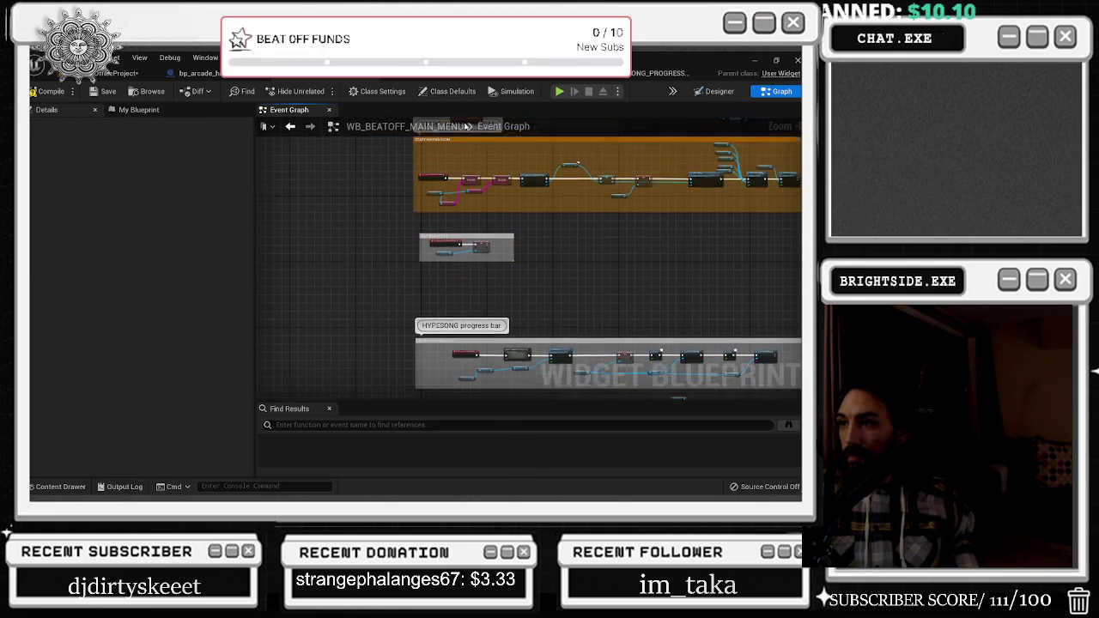
scroll(463, 231, up, 10)
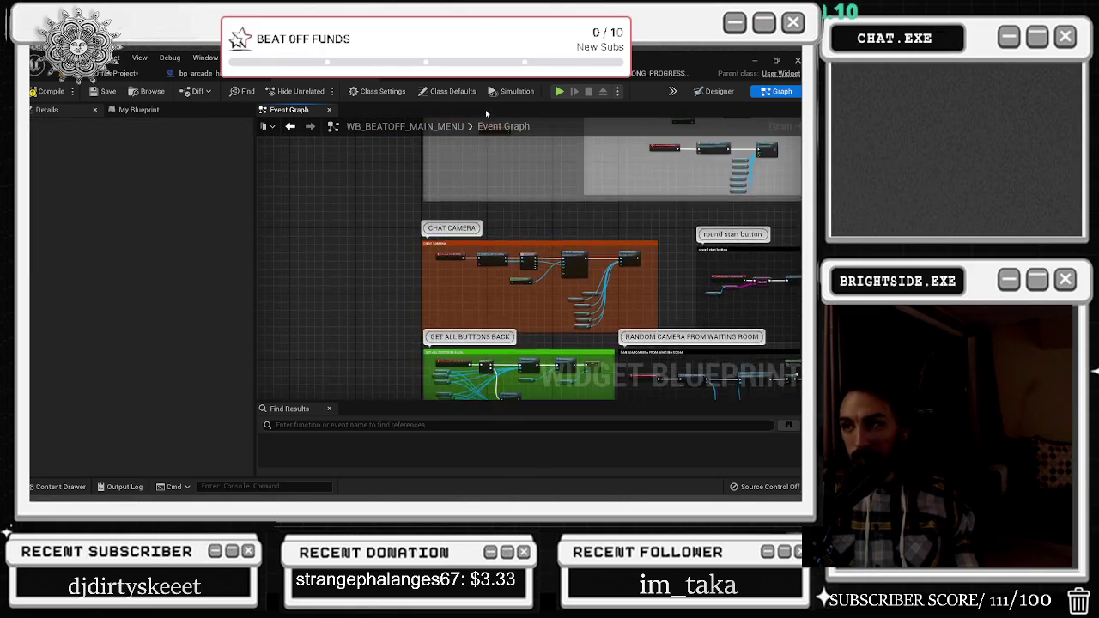
drag(464, 232, 467, 240)
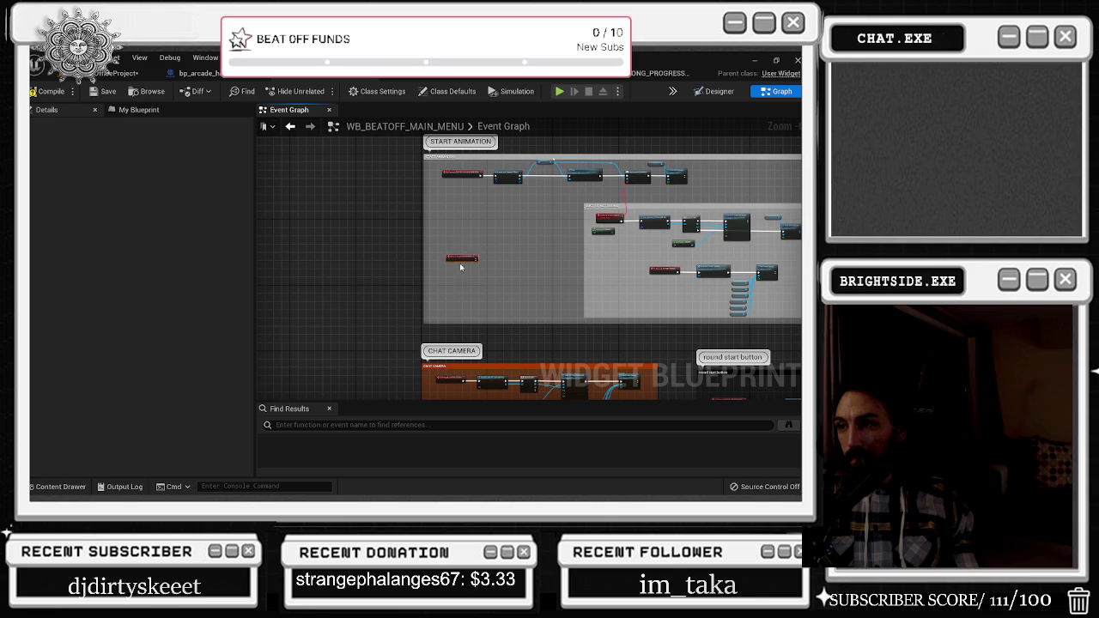
scroll(477, 307, up, 1)
scroll(477, 307, up, 2)
key(Home)
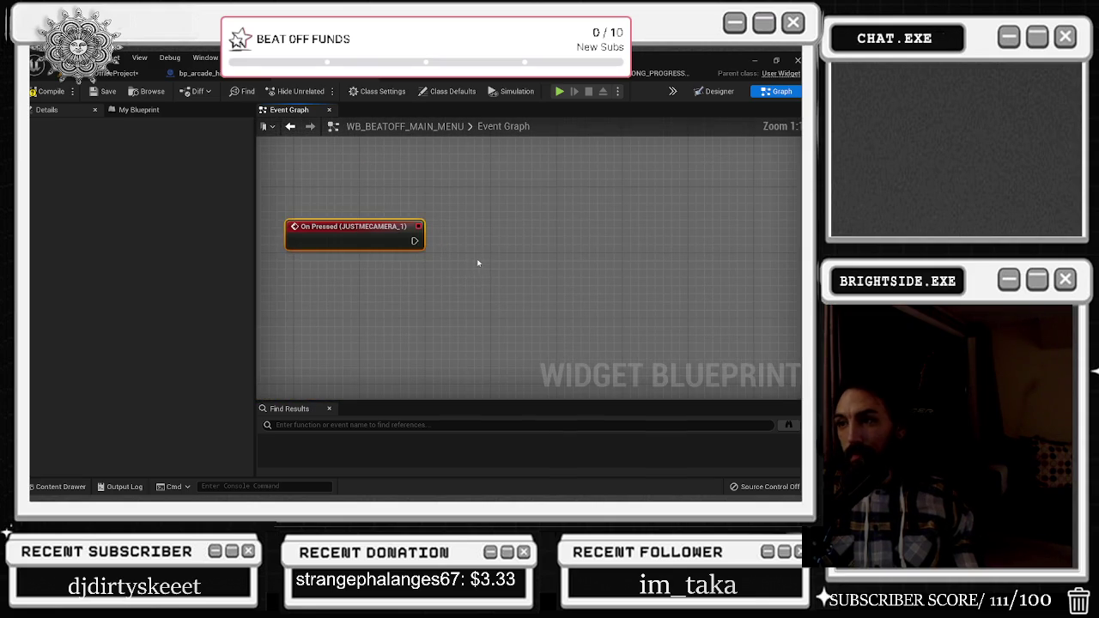
Paste a WHAT CAMERA TO LOOK AT node, wire it to On Pressed, and tag it DESK
key(ctrl+v)
mouse_move(414, 240)
mouse_down()
mouse_move(450, 260)
mouse_move(488, 232)
mouse_up()
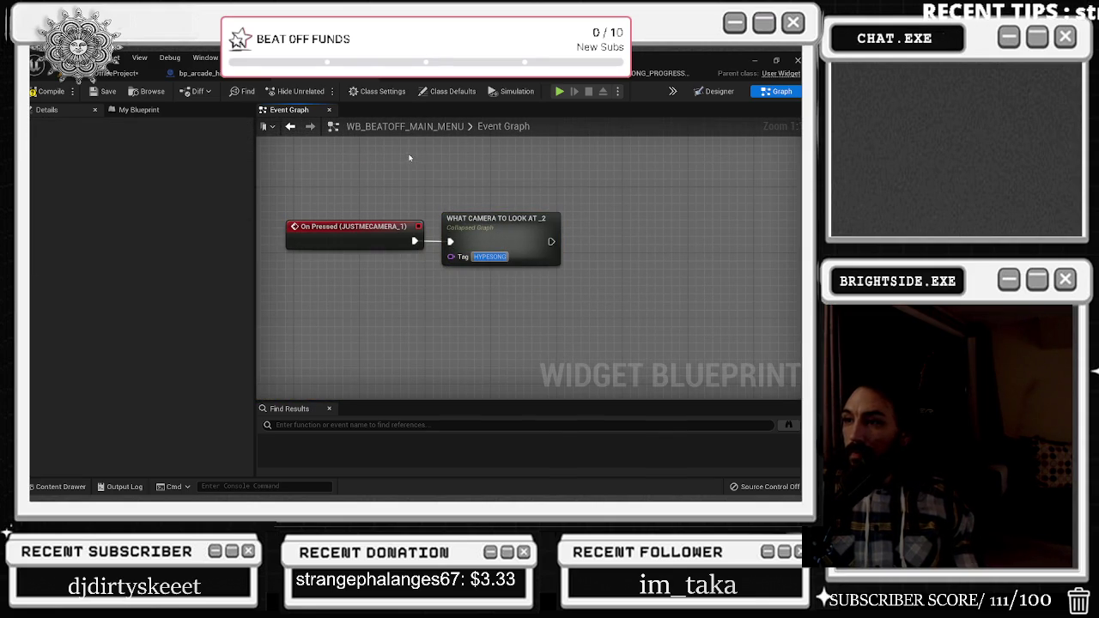
text(DESK)
key(Return)
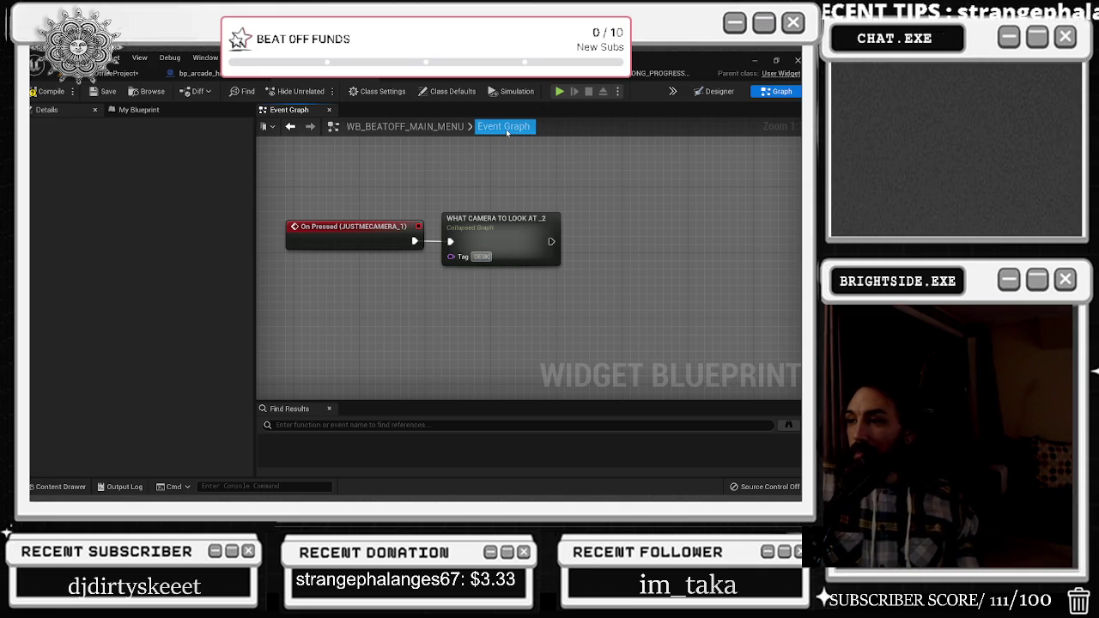
scroll(395, 196, down, 3)
Wrap both nodes in a DESK CAMERA SWITCHES comment and open the camera graph
click(453, 241)
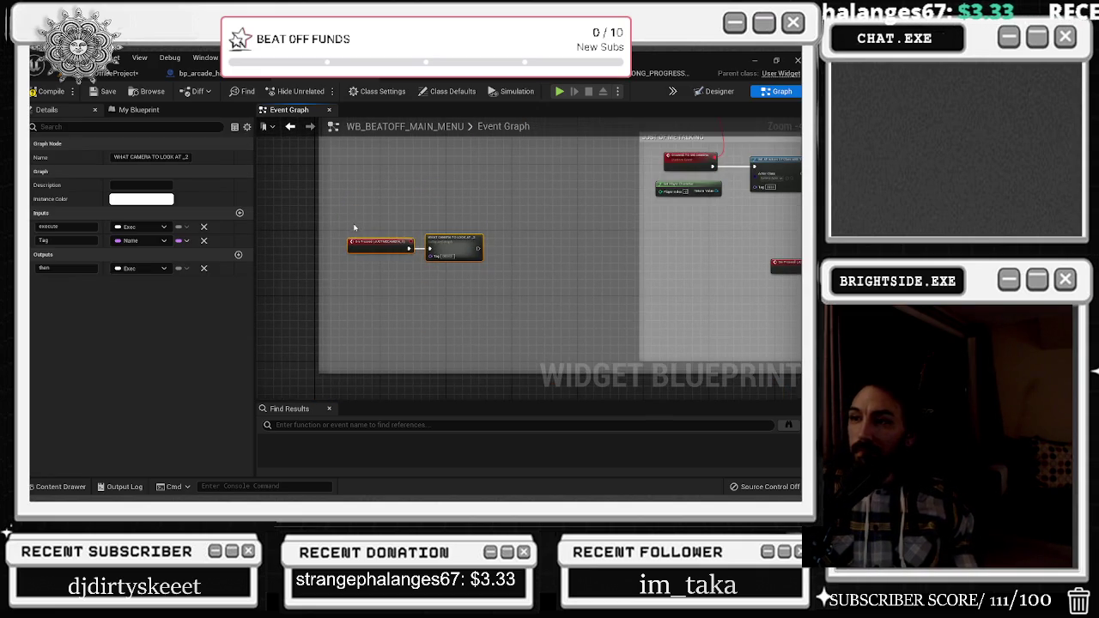
key(c)
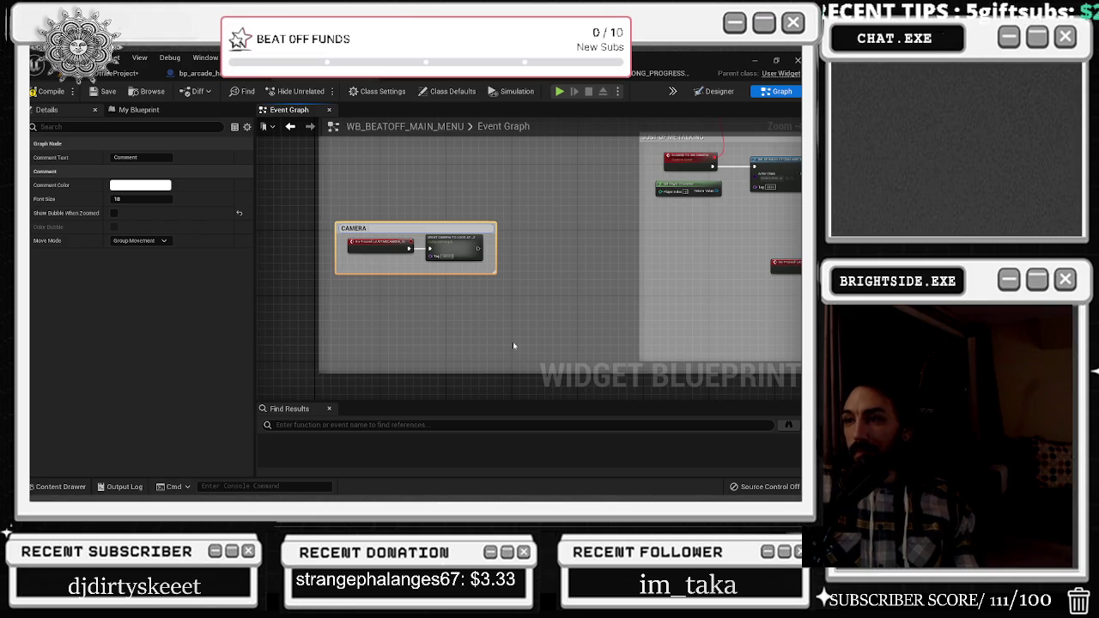
text(AMERA SWITCHES)
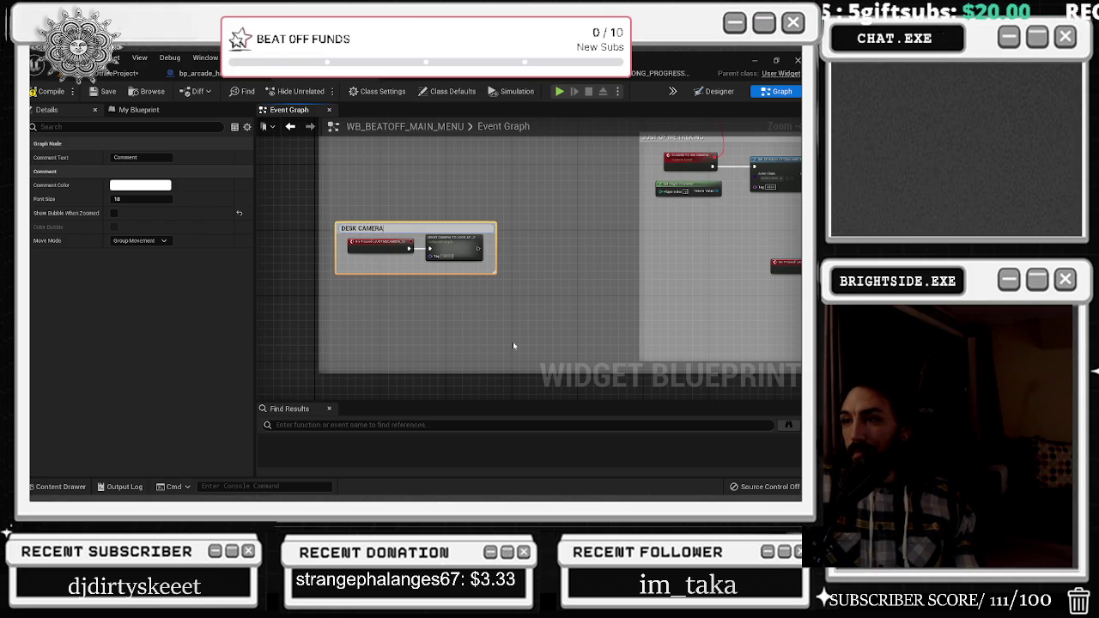
key(Return)
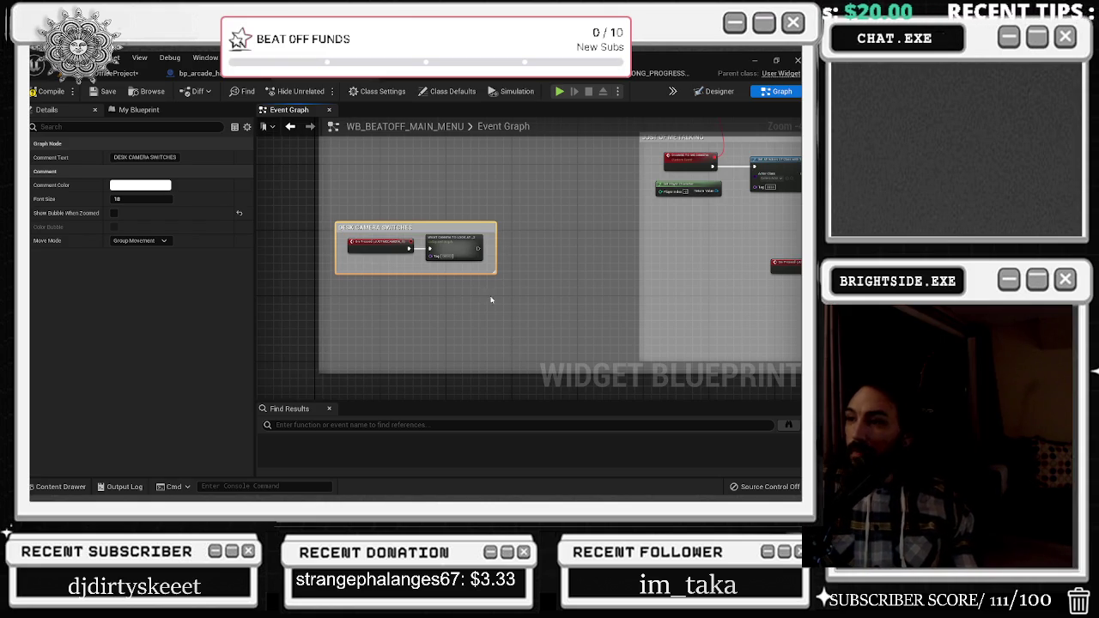
double_click(453, 247)
scroll(534, 267, up, 4)
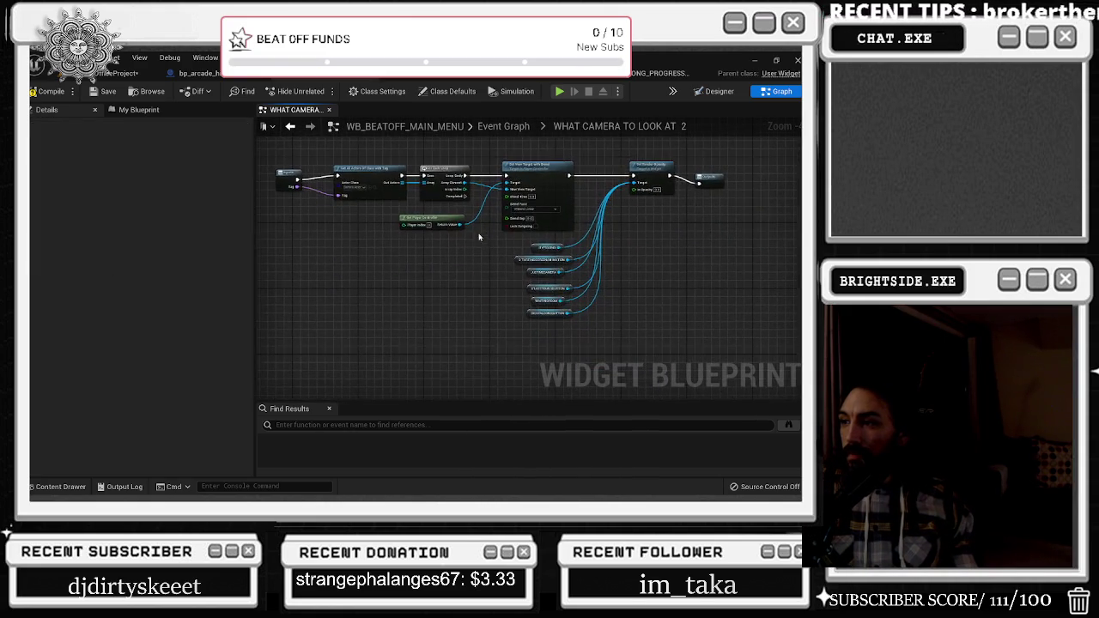
Move the Outputs node slightly up in the camera function graph
click(531, 248)
mouse_move(490, 239)
mouse_down()
mouse_move(533, 347)
mouse_move(305, 403)
mouse_up()
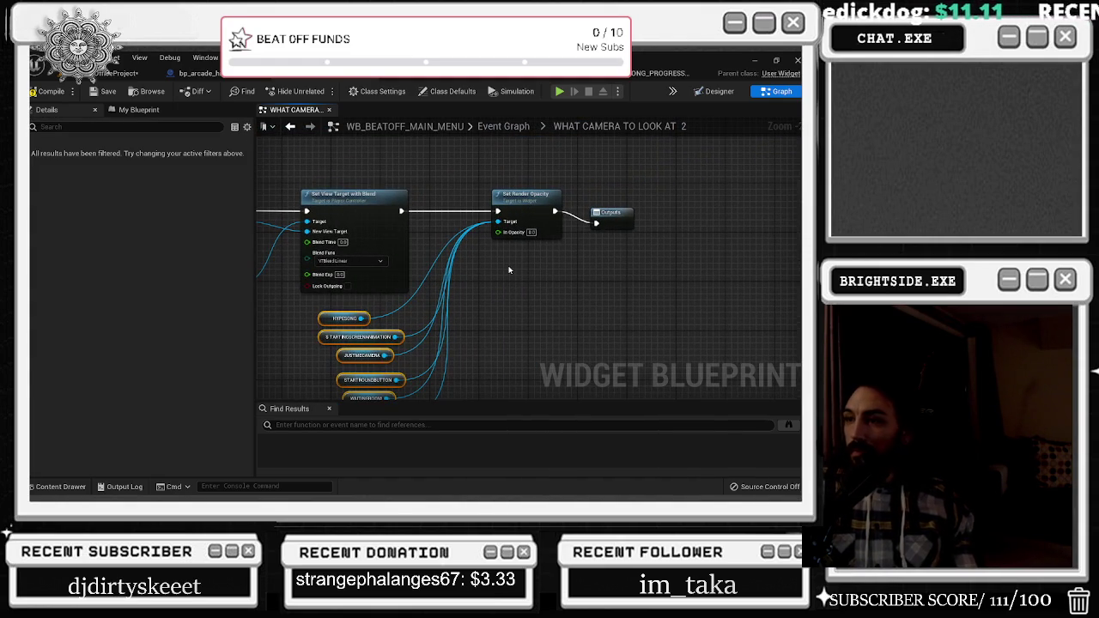
drag(605, 212, 605, 201)
click(594, 180)
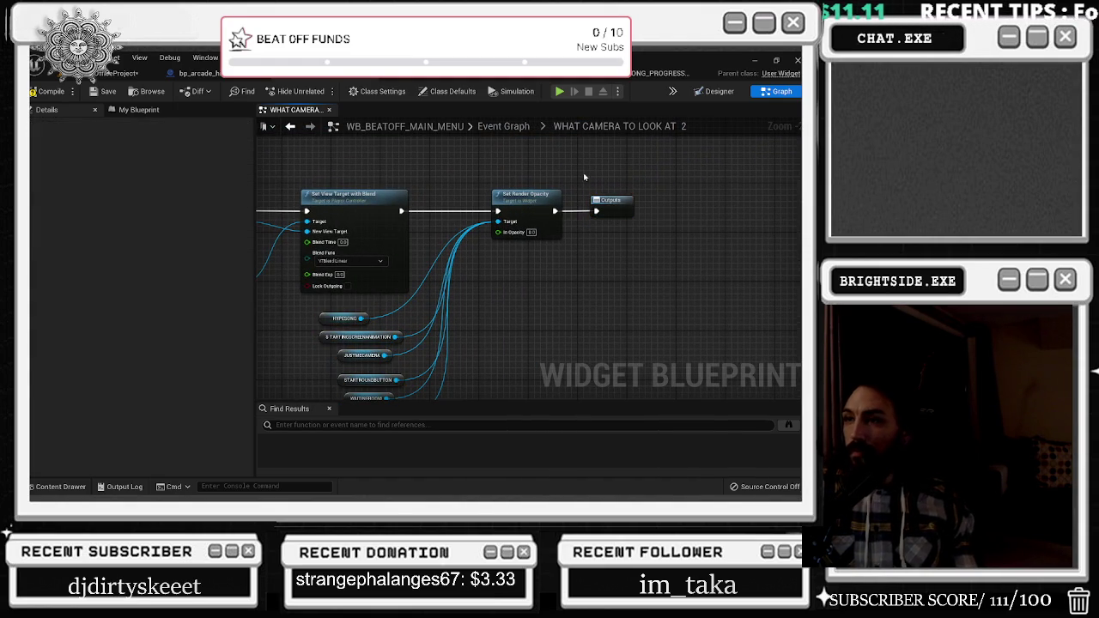
Move the DESK CAMERA SWITCHES comment up in the Event Graph, then return to the level viewport
click(290, 126)
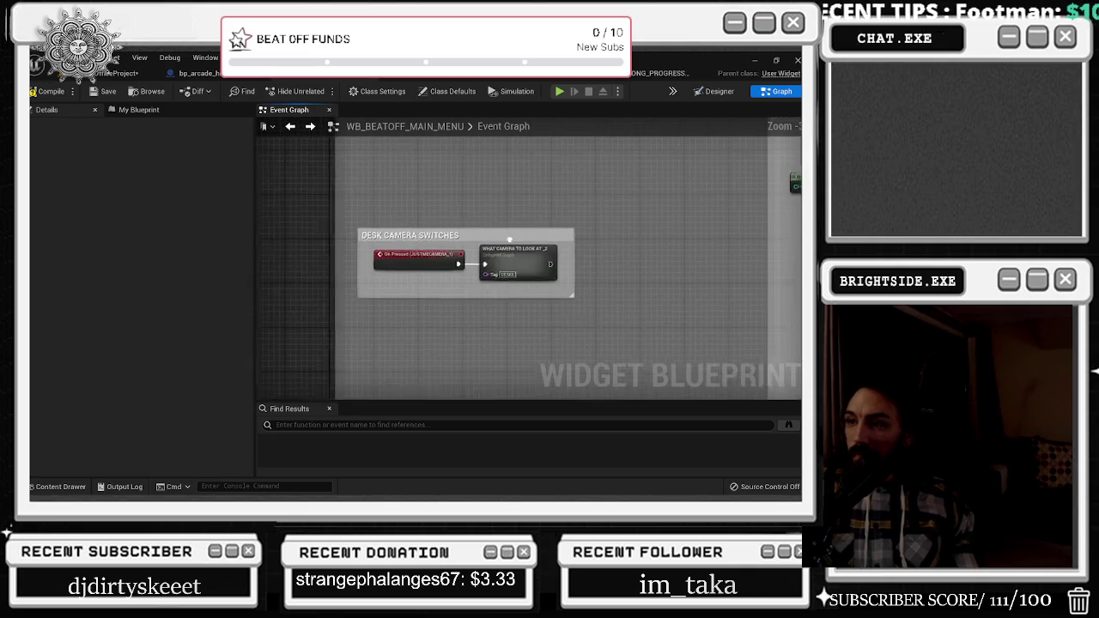
drag(508, 235, 508, 177)
scroll(474, 260, down, 3)
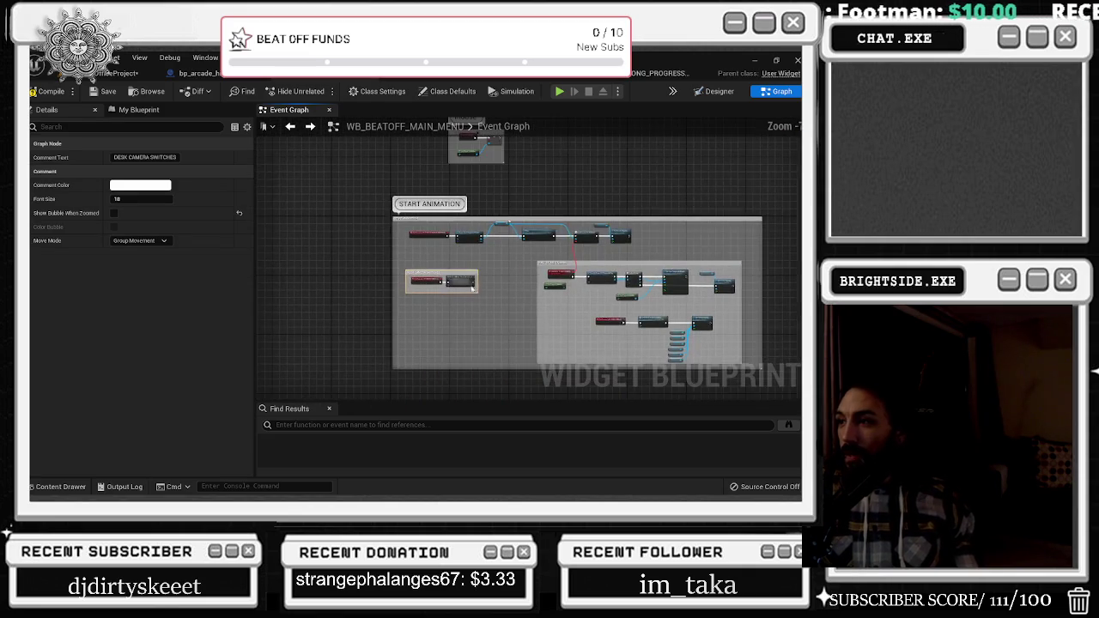
scroll(419, 295, up, 4)
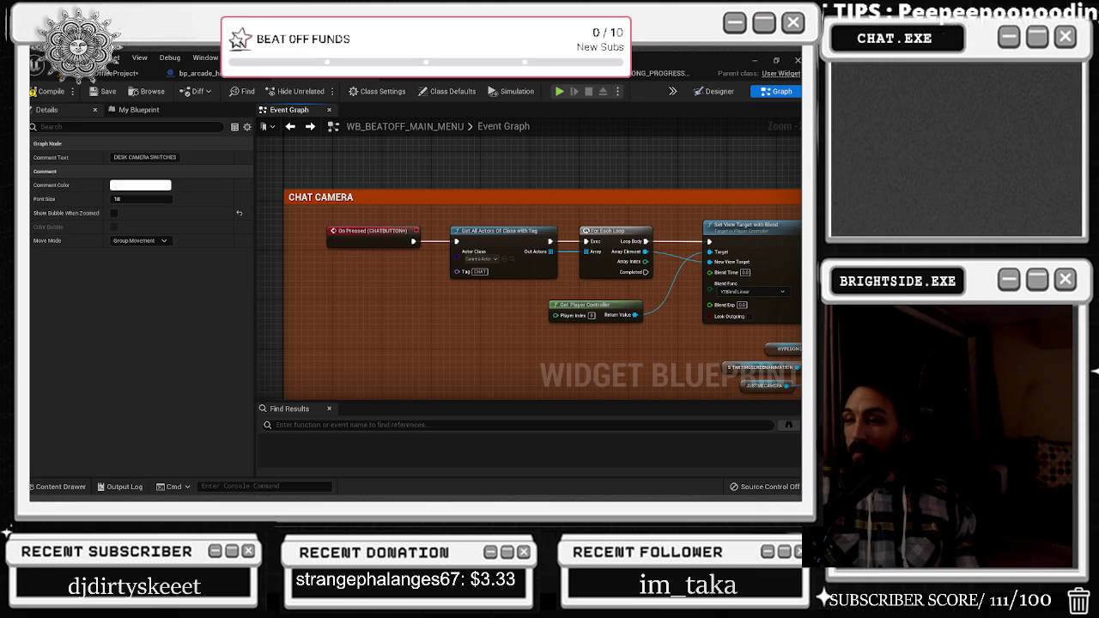
scroll(369, 300, down, 4)
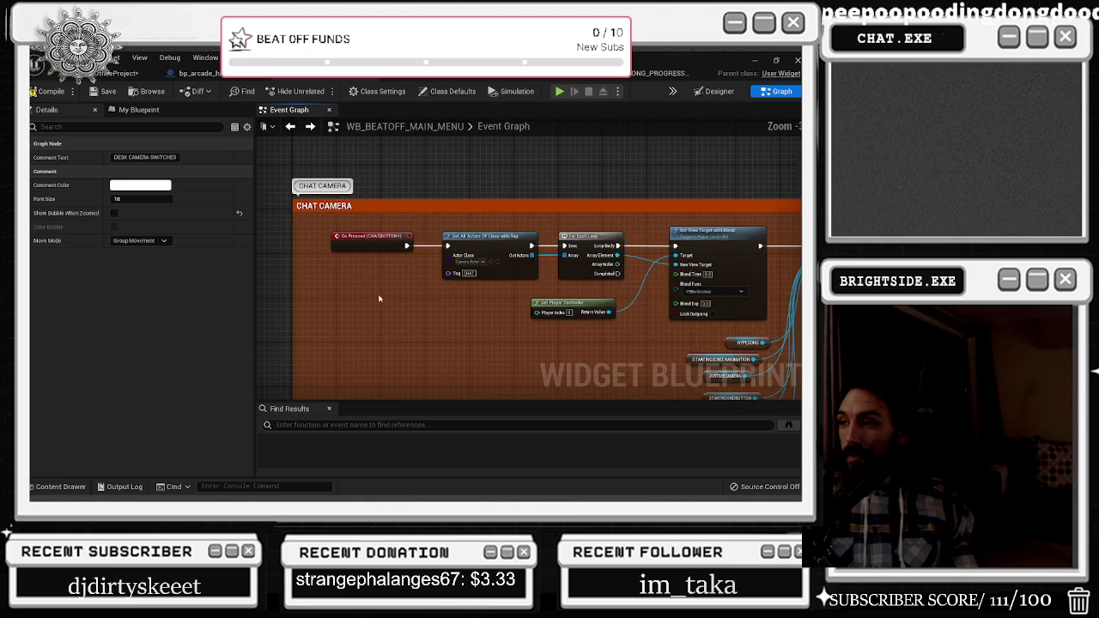
mouse_move(391, 245)
mouse_down()
mouse_move(395, 175)
mouse_move(446, 174)
mouse_up()
mouse_move(474, 265)
mouse_down()
mouse_move(425, 191)
mouse_move(421, 122)
mouse_move(438, 481)
mouse_move(455, 250)
mouse_move(486, 258)
mouse_up()
key(ctrl+Tab)
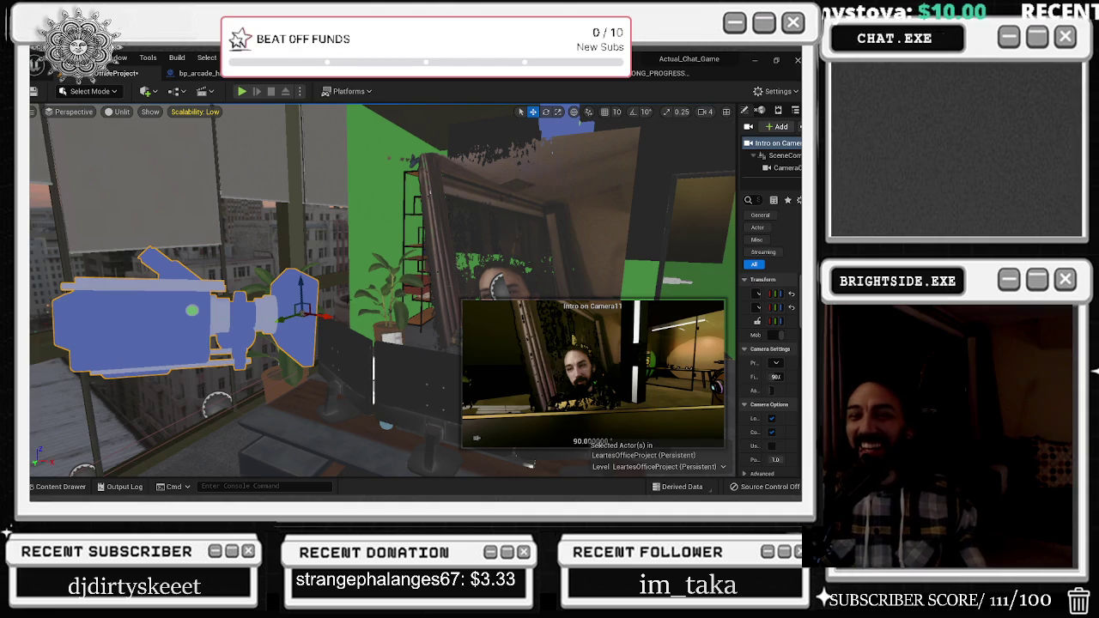
Move and rotate Intro on Camera11 to re-aim its view at the desk
mouse_move(252, 340)
mouse_down()
mouse_move(297, 320)
mouse_move(205, 334)
mouse_move(249, 339)
mouse_move(254, 317)
mouse_up()
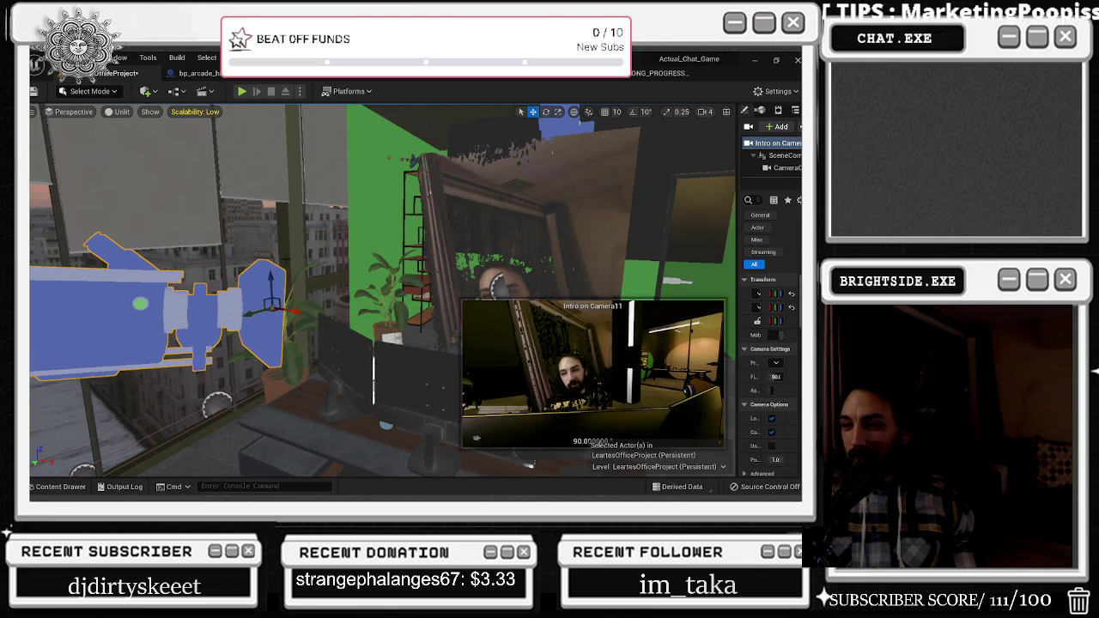
mouse_move(249, 273)
mouse_down()
mouse_move(303, 292)
mouse_move(311, 311)
mouse_up()
scroll(311, 311, down, 5)
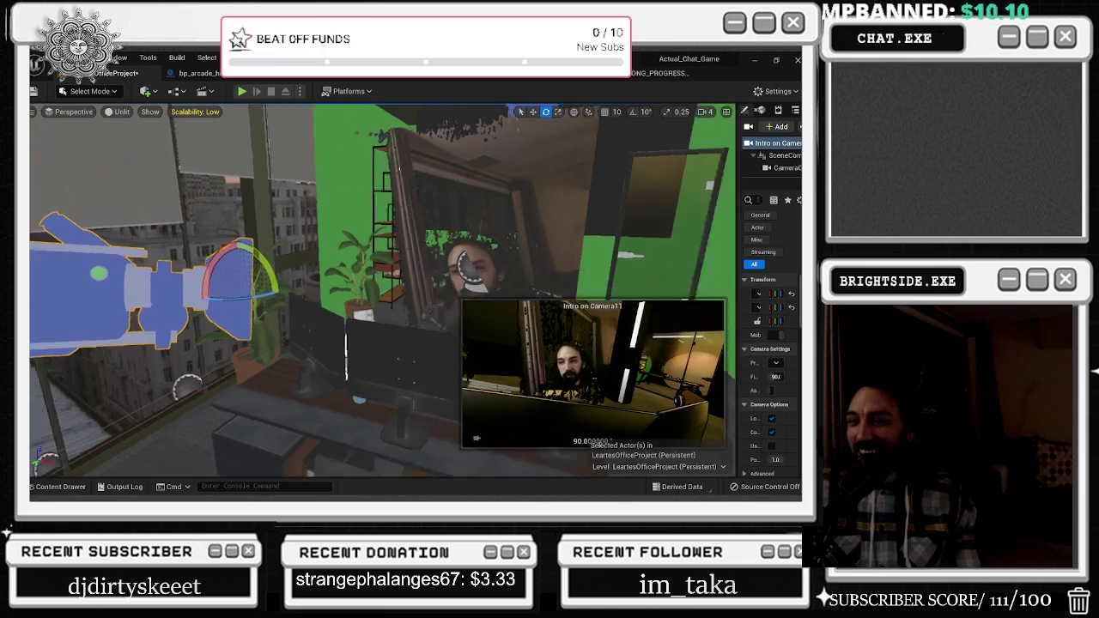
scroll(311, 311, up, 5)
key(r)
key(e)
key(r)
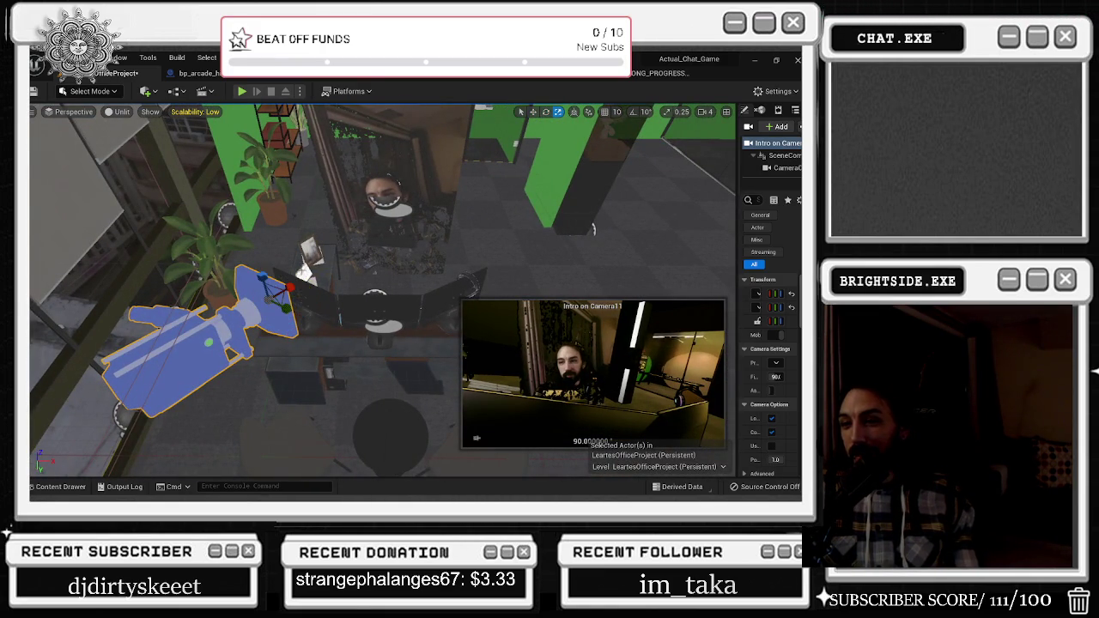
Rotate Intro on Camera12 to face the desk and tilt it slightly downward
click(343, 352)
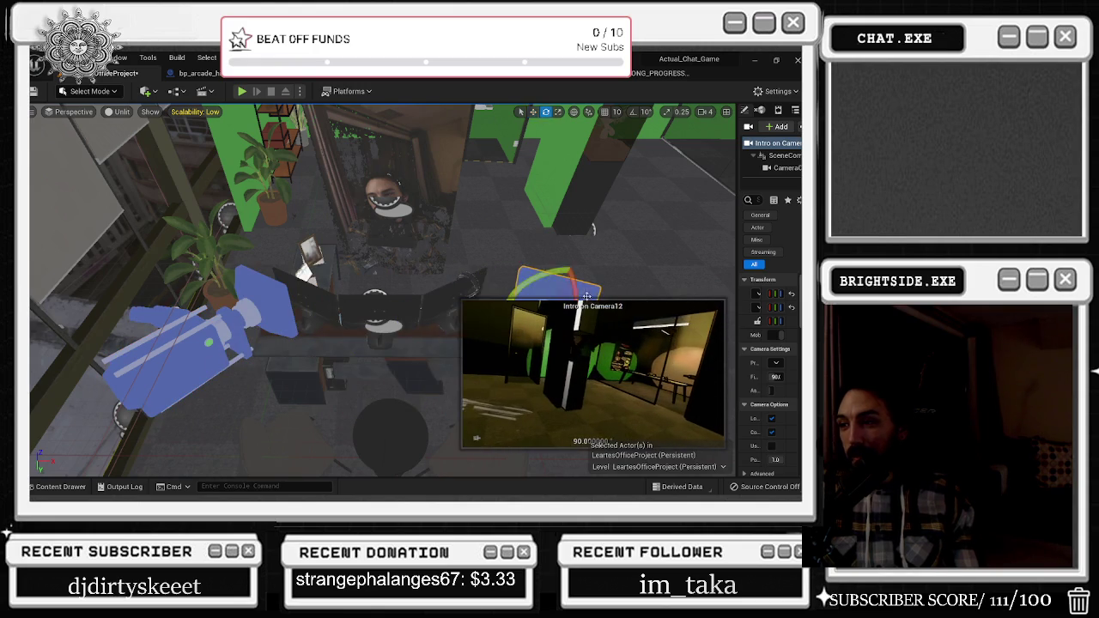
key(e)
key(f)
mouse_move(446, 267)
mouse_down()
mouse_move(464, 284)
mouse_move(417, 232)
mouse_move(397, 184)
mouse_move(363, 217)
mouse_move(363, 276)
mouse_move(363, 213)
mouse_move(374, 237)
mouse_up()
key(r)
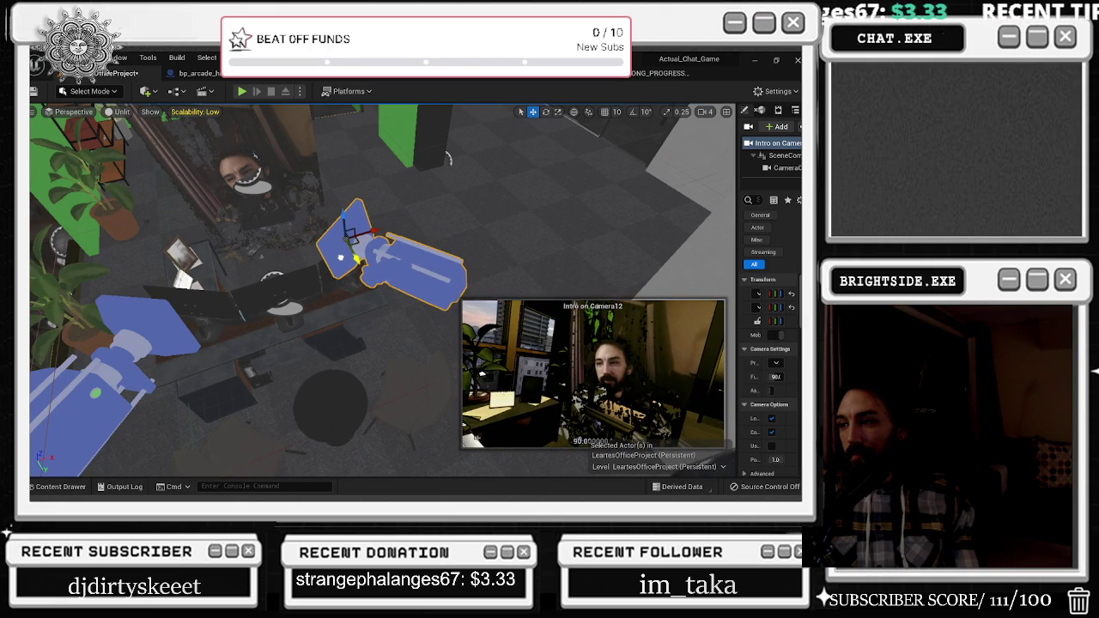
key(e)
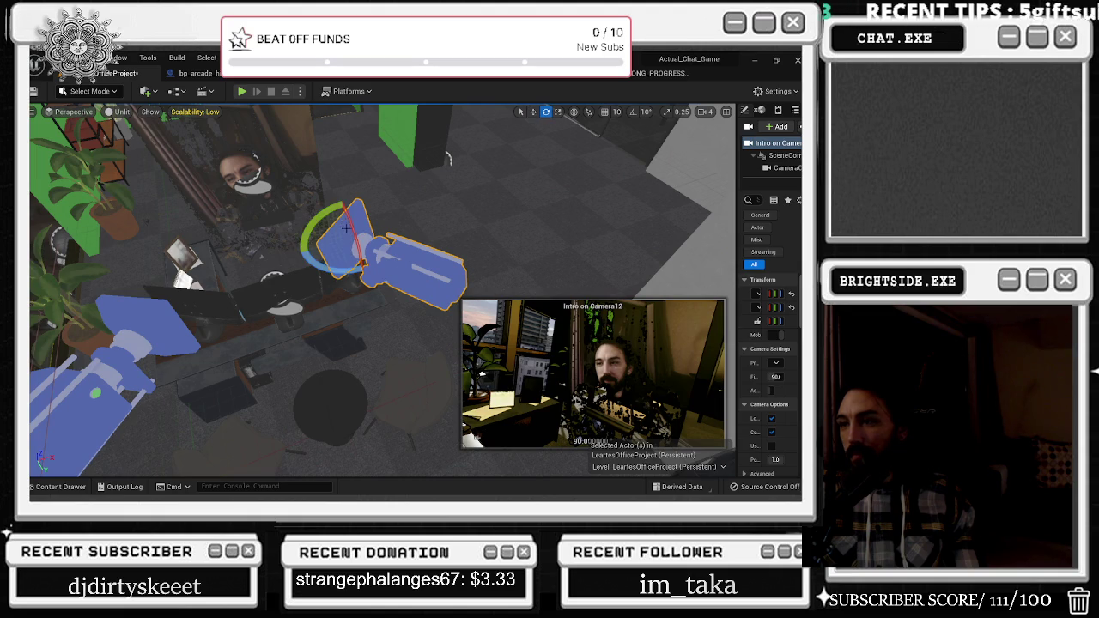
drag(355, 232, 327, 229)
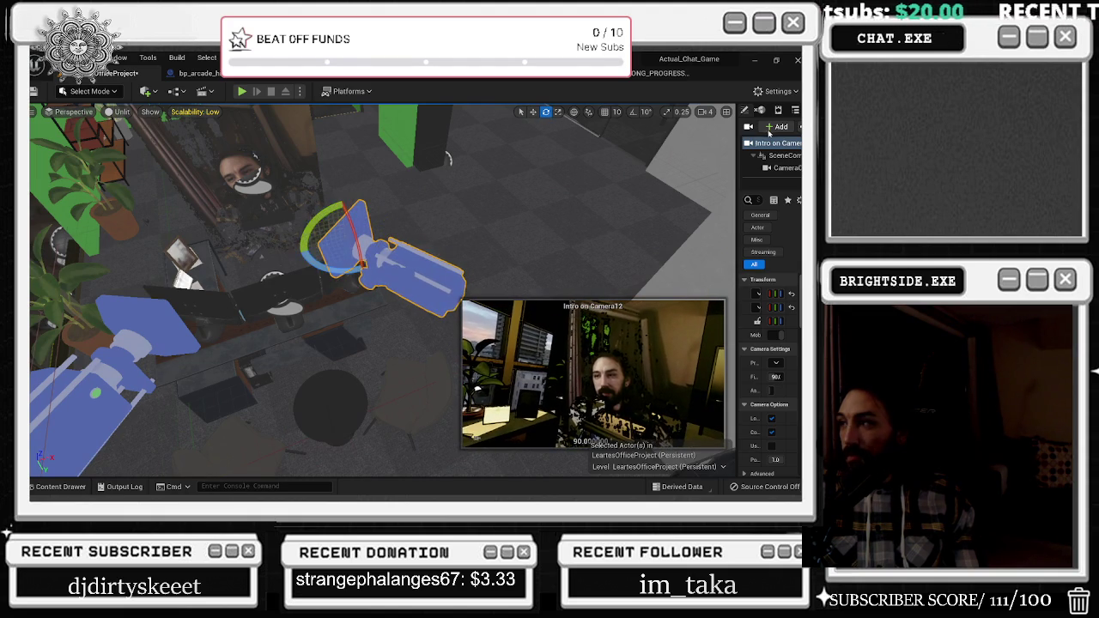
Filter Details by TAG and set Intro on Camera12's tag to DESK1
mouse_move(737, 128)
mouse_down()
mouse_move(563, 138)
mouse_move(572, 137)
mouse_up()
click(670, 199)
text(TAG)
click(687, 314)
text(1)
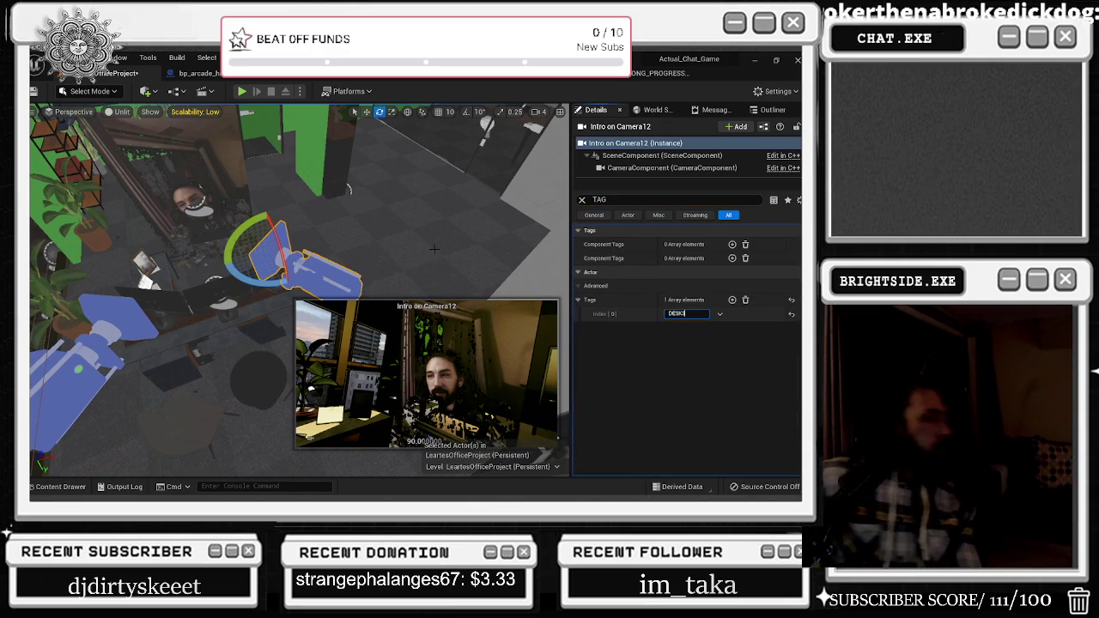
Set Intro on Camera11's tag to DESK2
click(122, 317)
click(694, 313)
text(2)
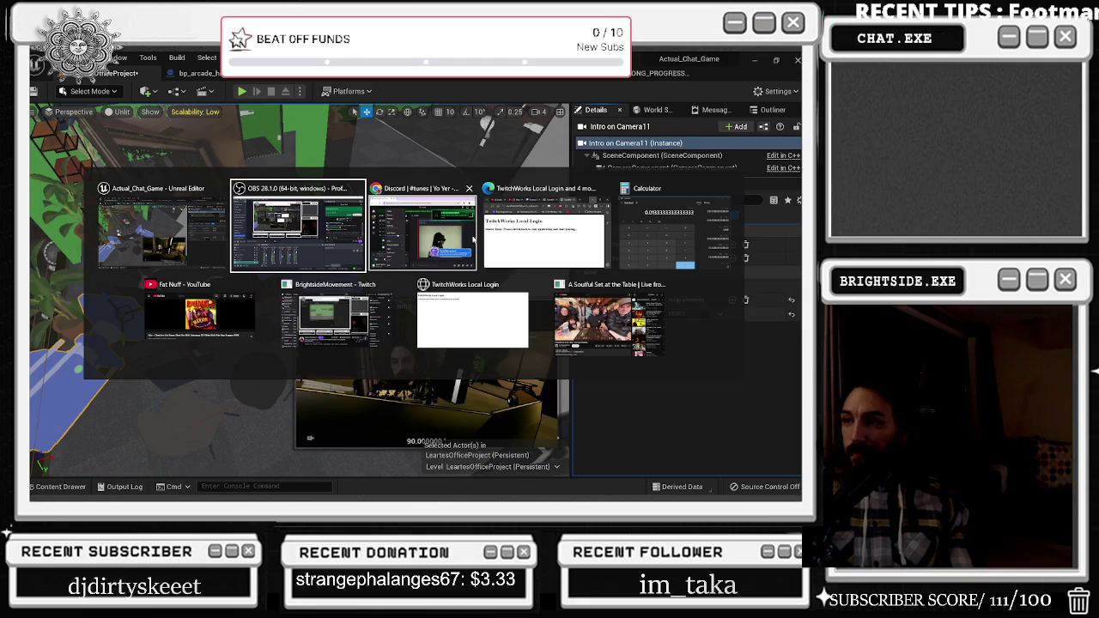
Glance at the Discord window and return to the Unreal editor
click(473, 238)
key(alt+Tab)
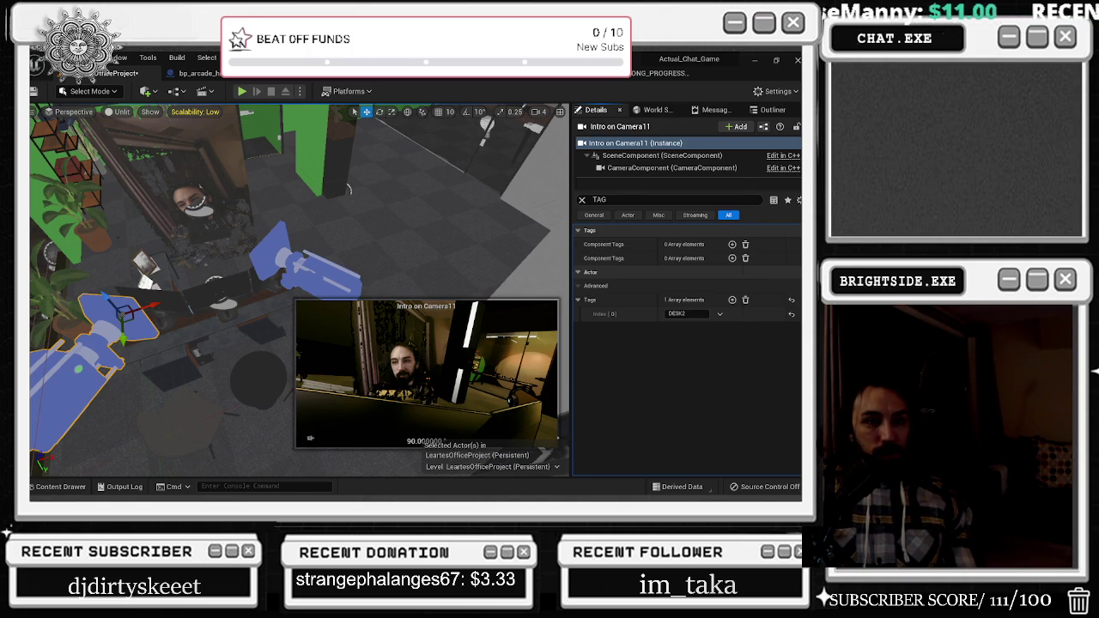
key(alt+Tab)
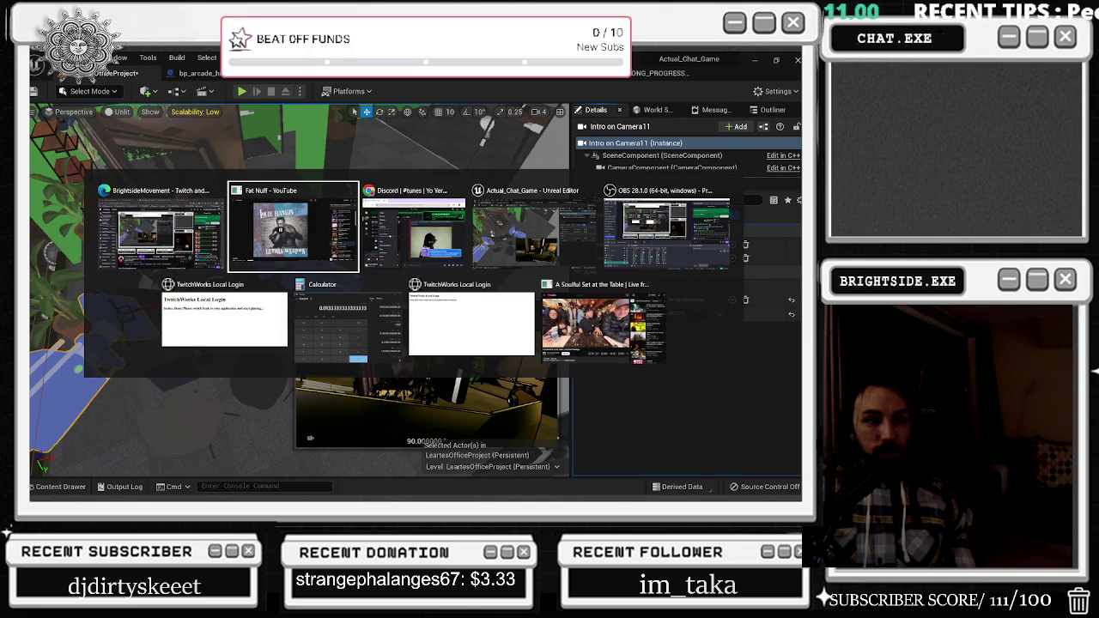
key(Escape)
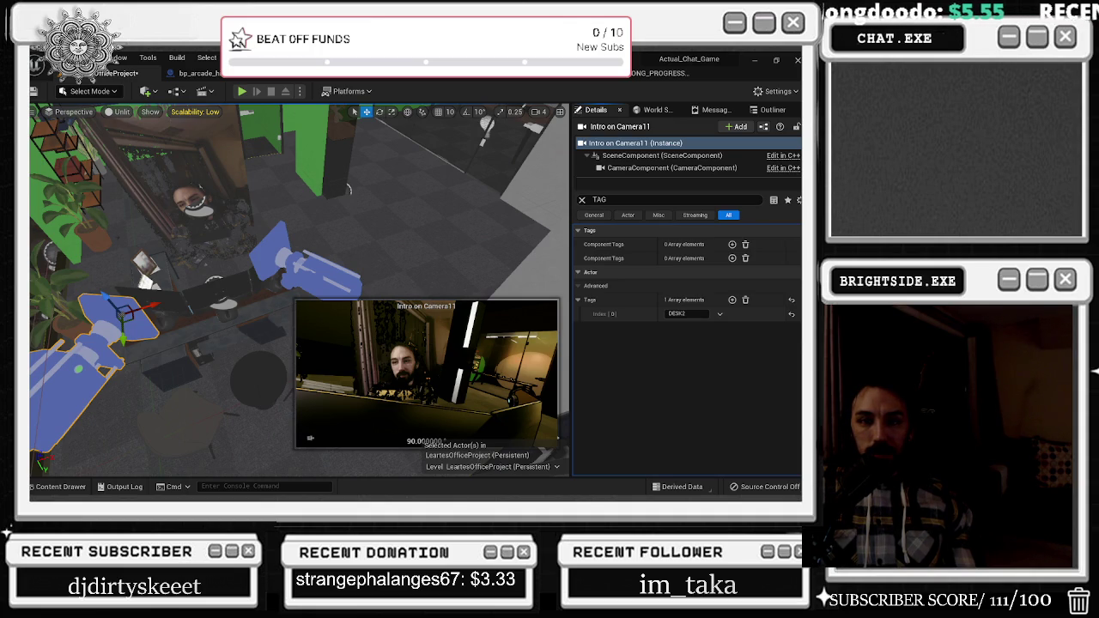
key(alt+Tab)
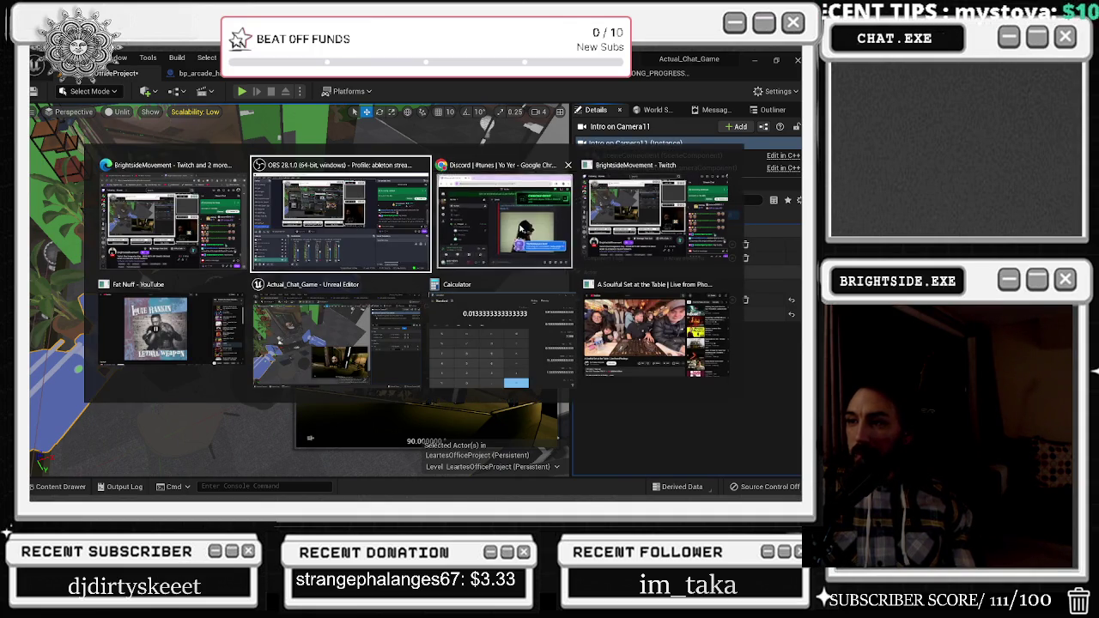
key(Escape)
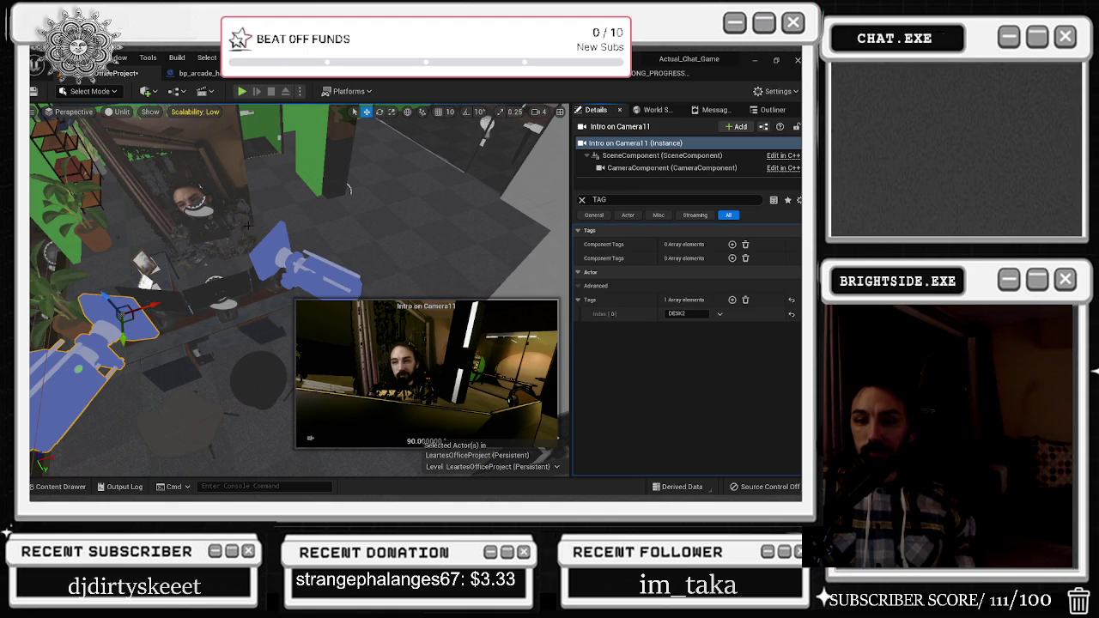
mouse_move(234, 224)
mouse_down()
mouse_move(228, 183)
mouse_move(202, 183)
mouse_up()
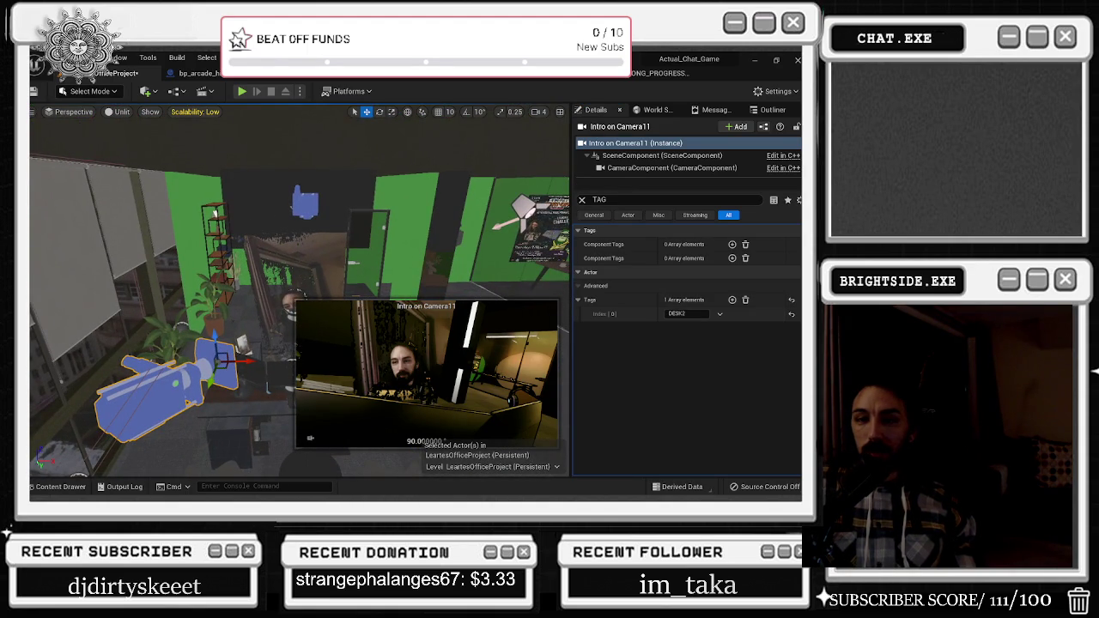
drag(175, 200, 142, 199)
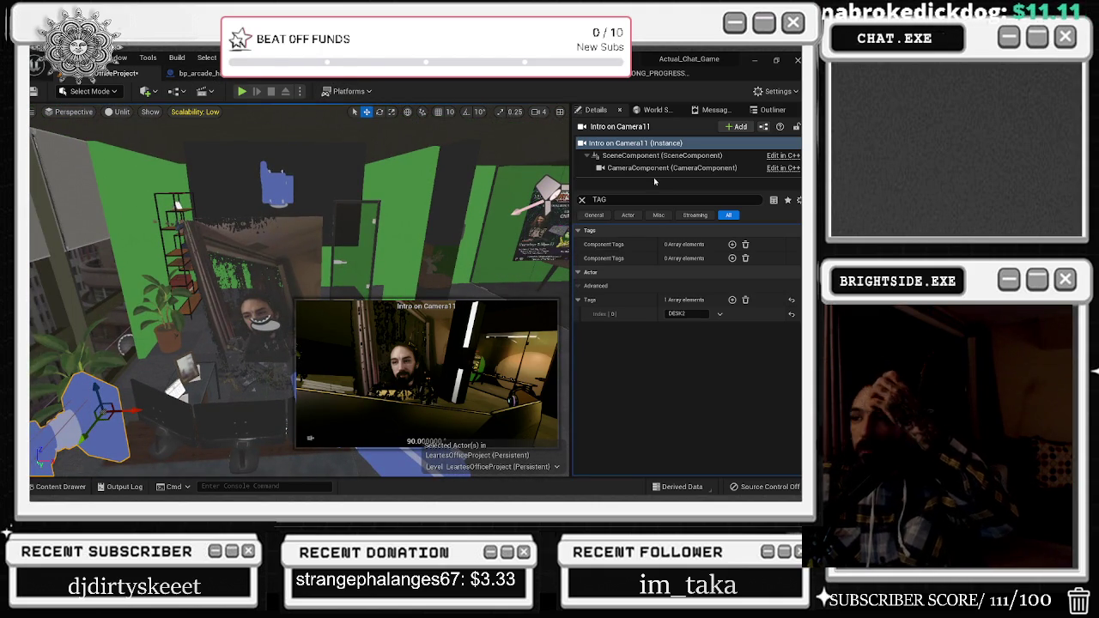
click(675, 74)
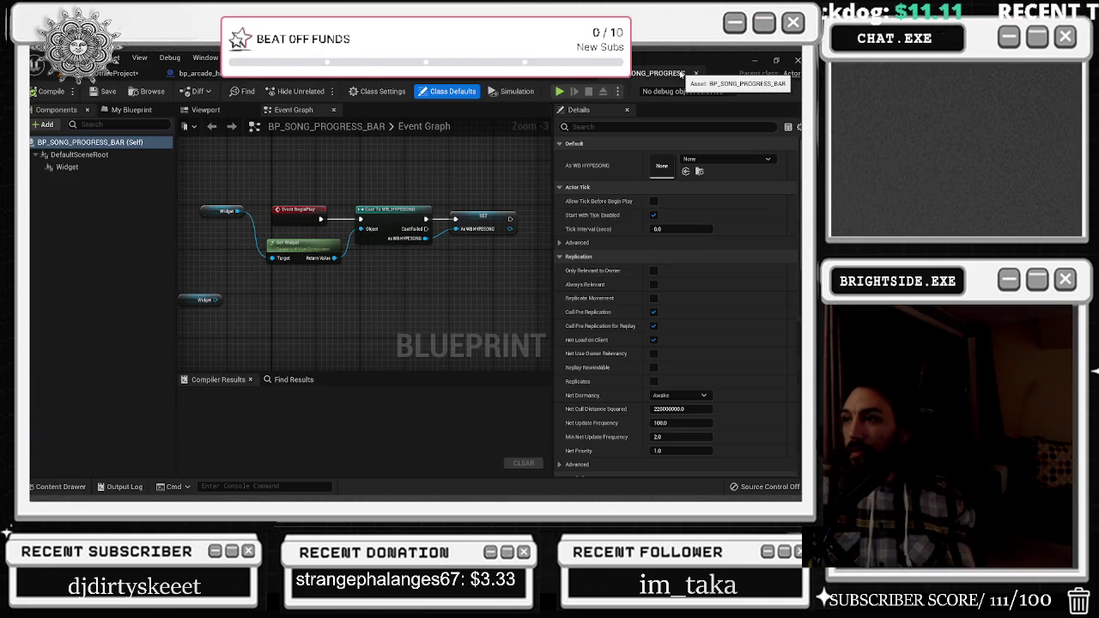
click(120, 73)
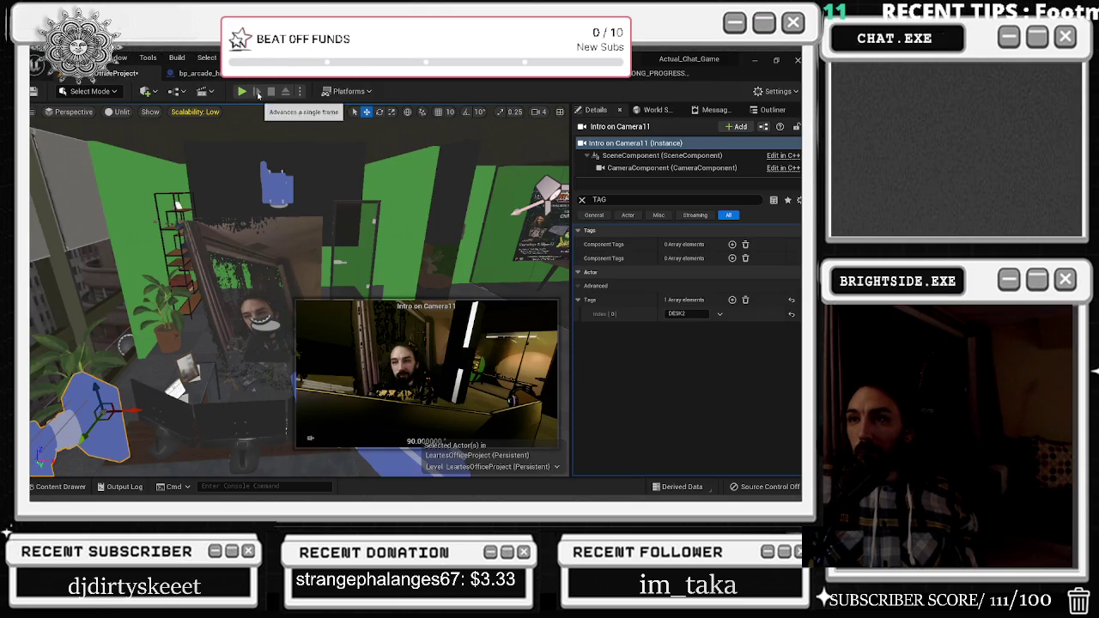
click(242, 91)
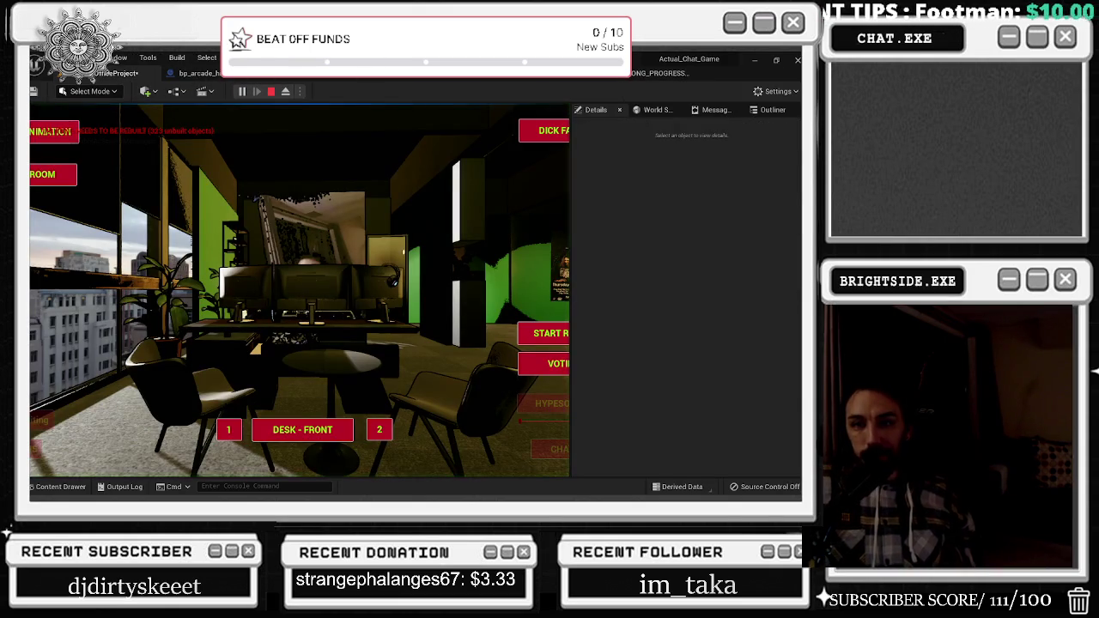
click(220, 432)
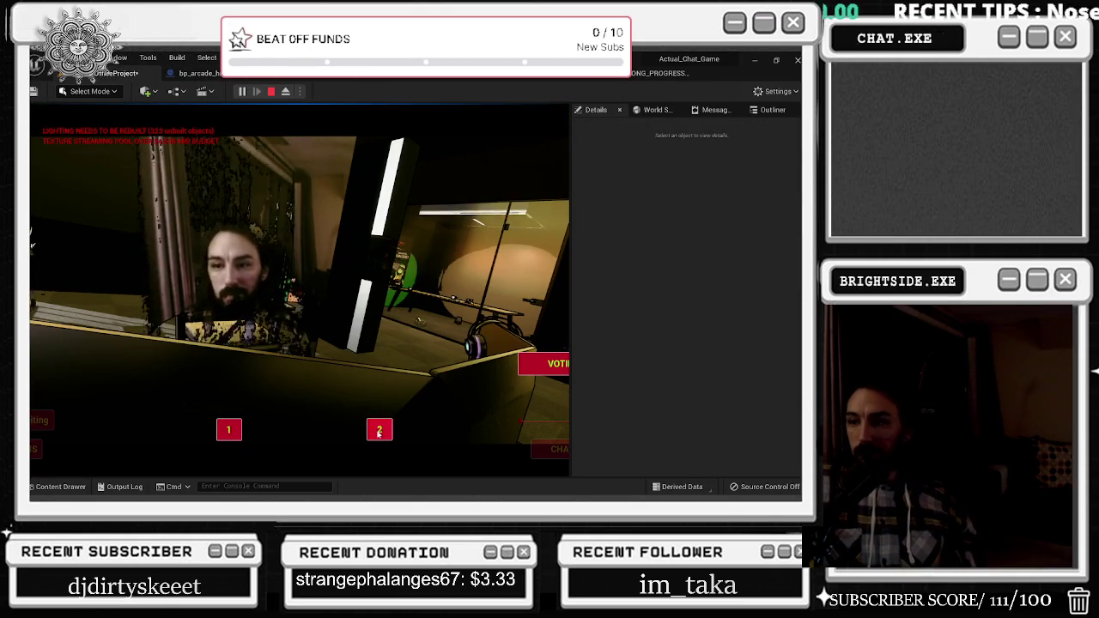
click(226, 432)
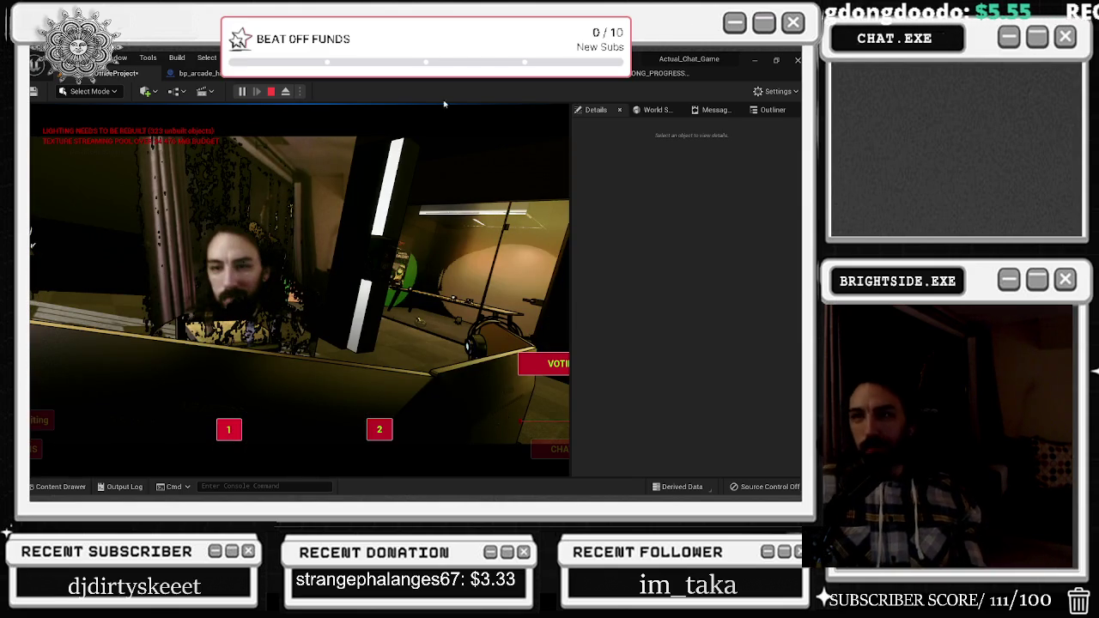
key(Escape)
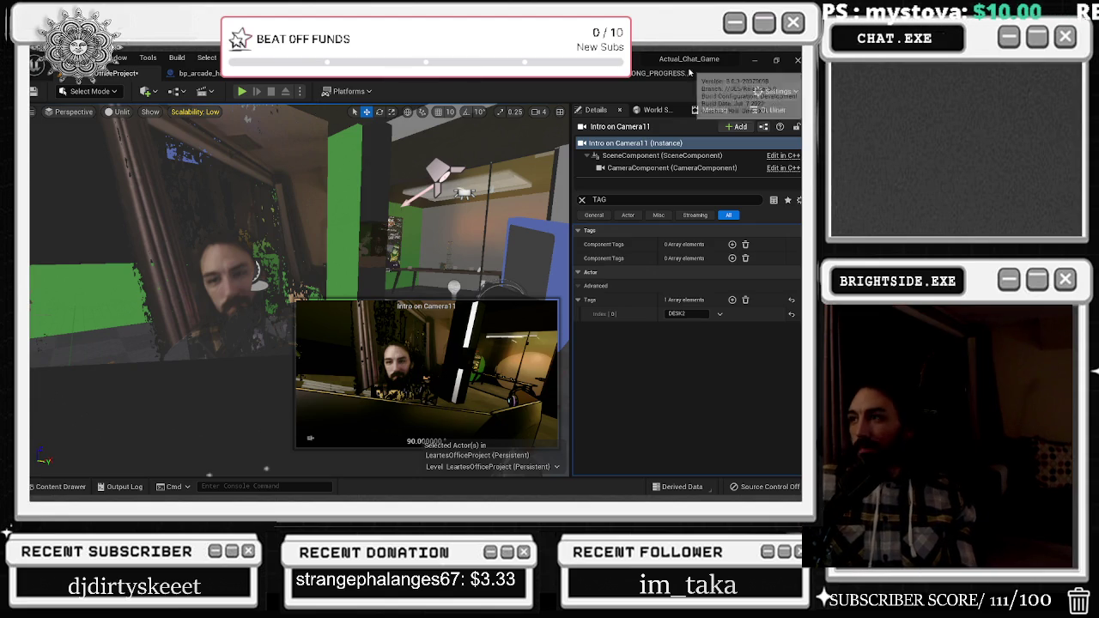
Switch to the WB_BEATOFF_MAIN_MENU event graph
click(666, 74)
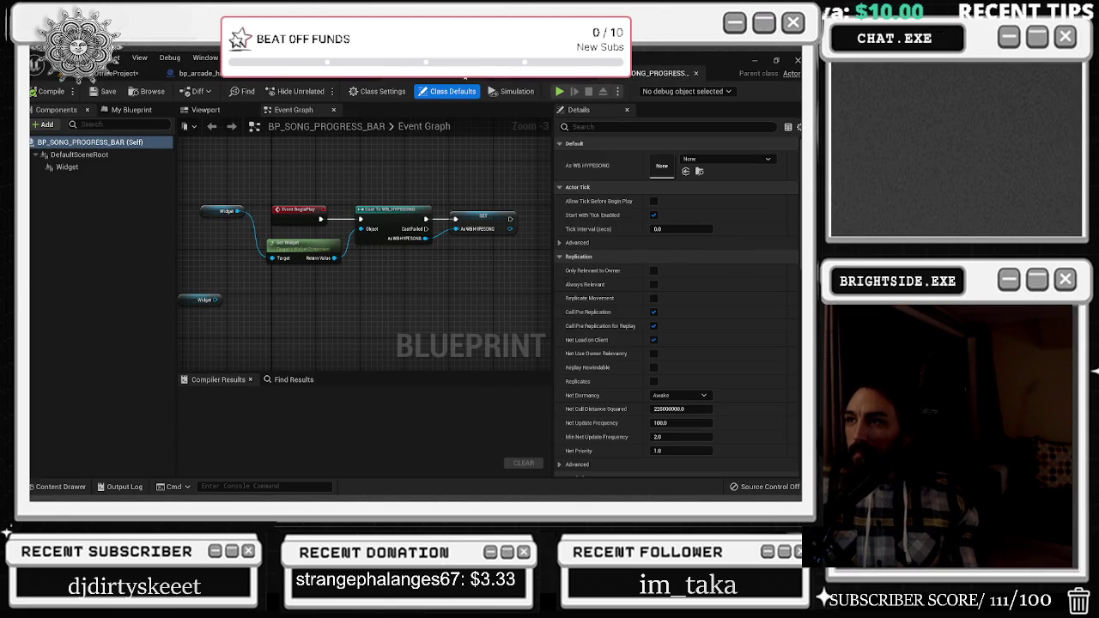
click(476, 73)
click(386, 73)
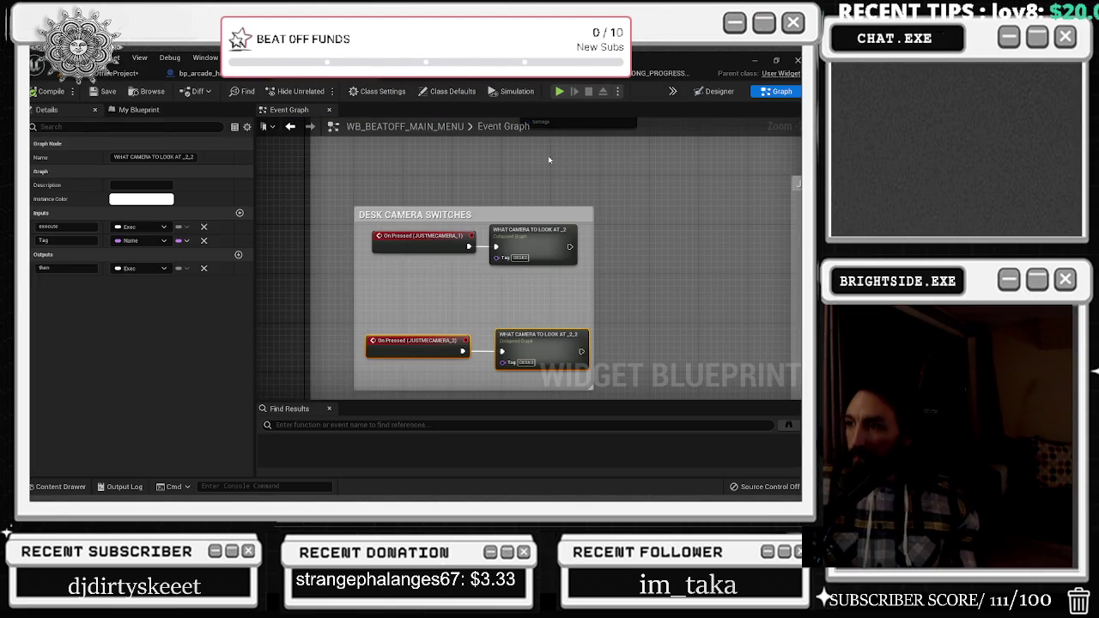
In WHAT CAMERA TO LOOK AT _2_2, delete the node after Set View Target and wire Set View Target to the output
double_click(532, 338)
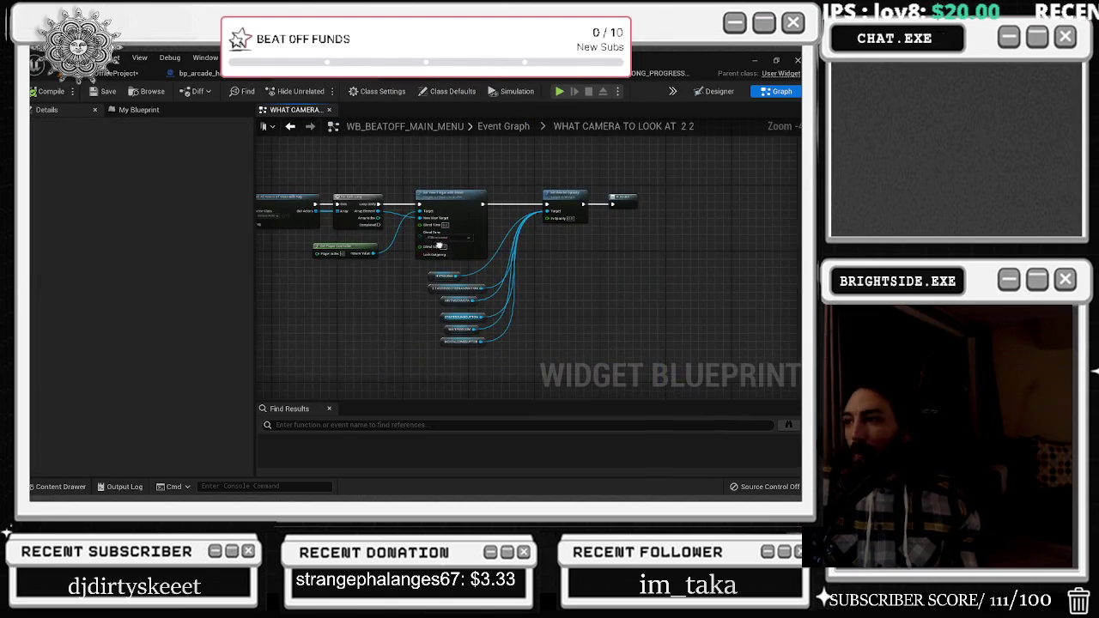
click(563, 195)
key(Delete)
click(442, 276)
key(Delete)
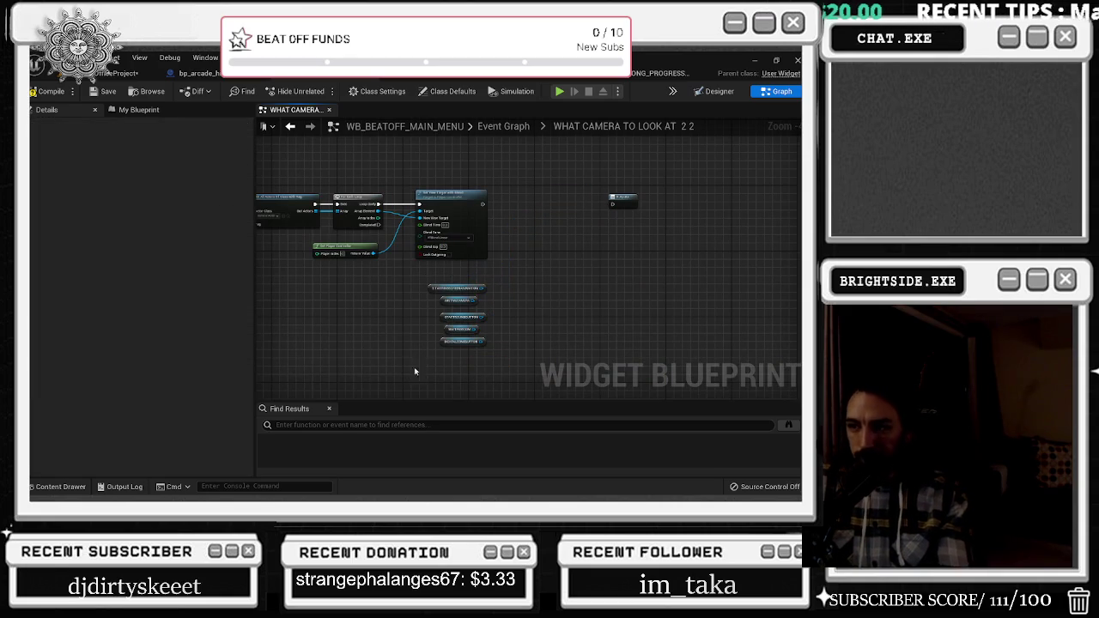
drag(400, 306, 494, 348)
key(Delete)
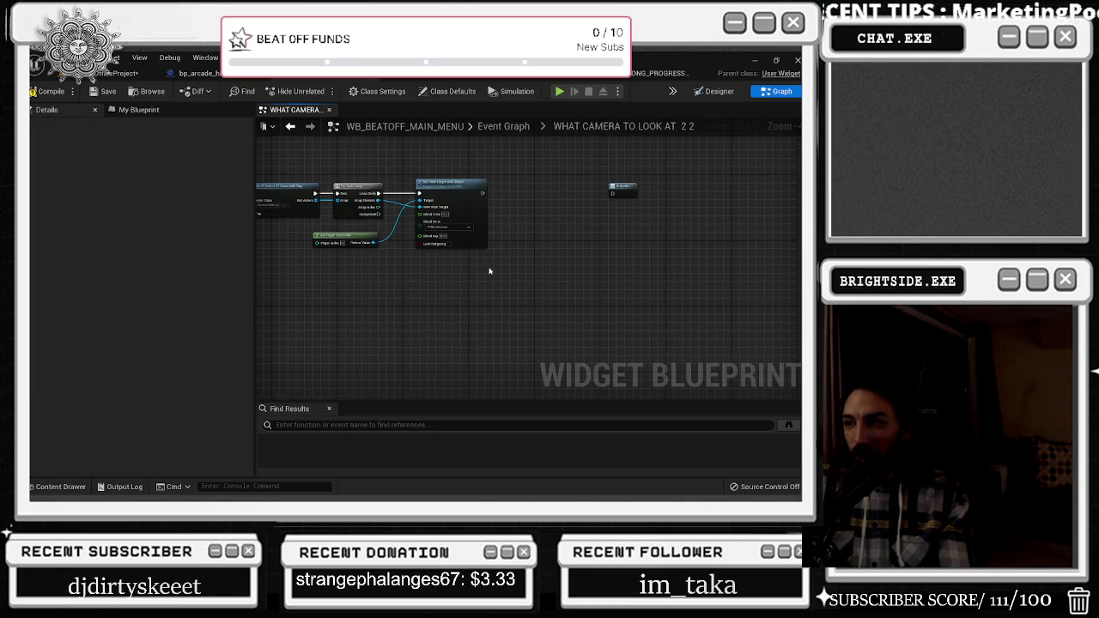
mouse_move(483, 193)
mouse_down()
mouse_move(636, 197)
mouse_move(579, 185)
mouse_up()
Do the same in WHAT CAMERA TO LOOK AT 2, wiring Set View Target to its output
click(290, 126)
double_click(507, 239)
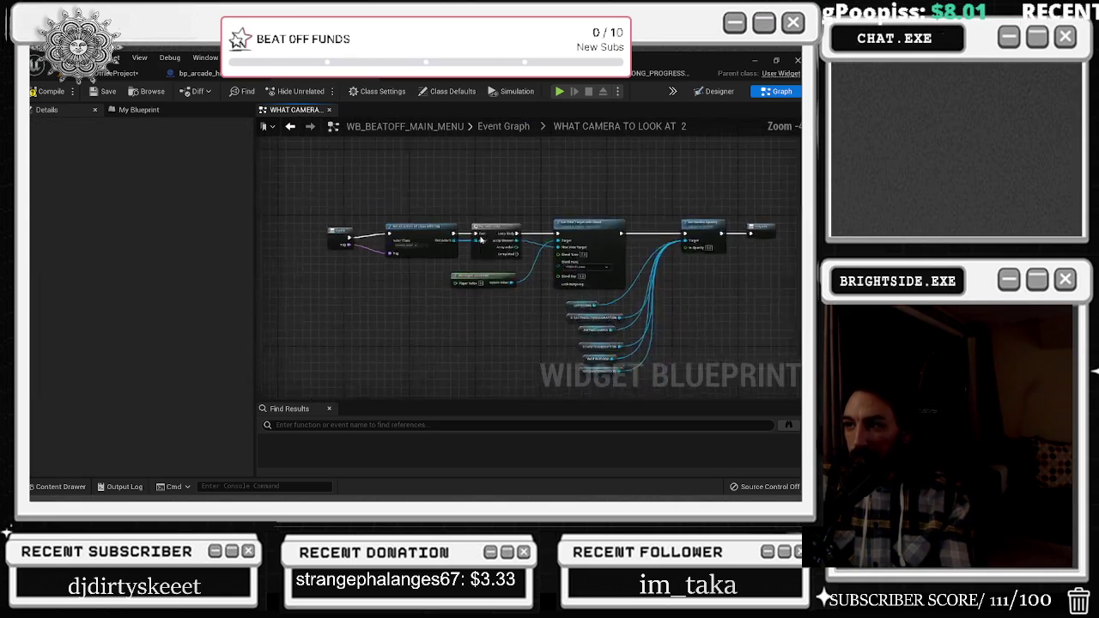
click(559, 211)
key(Delete)
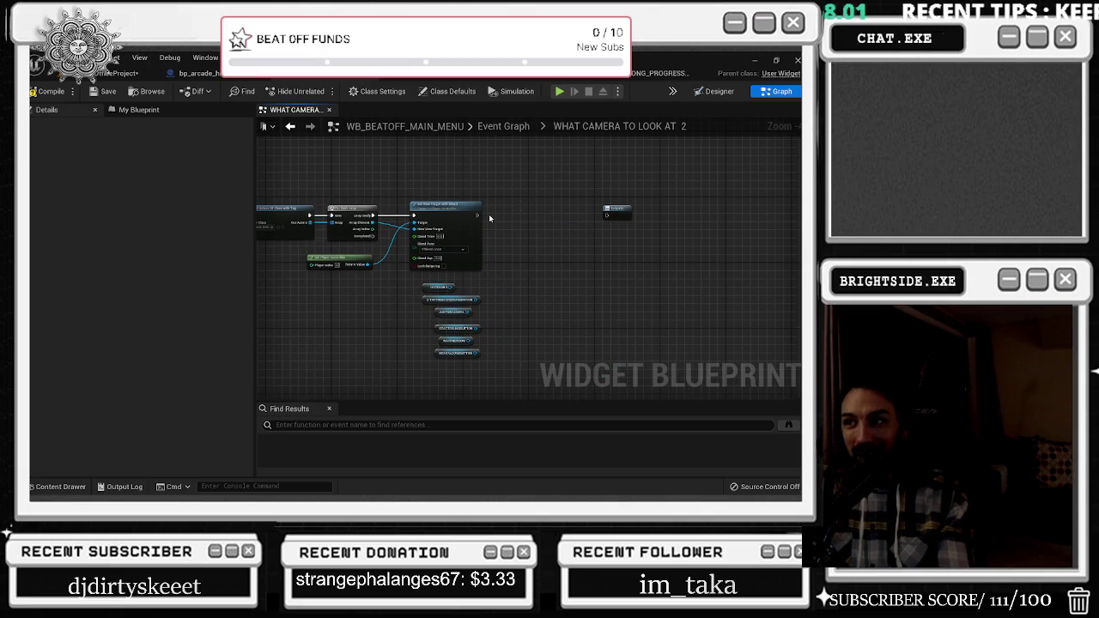
drag(477, 215, 608, 215)
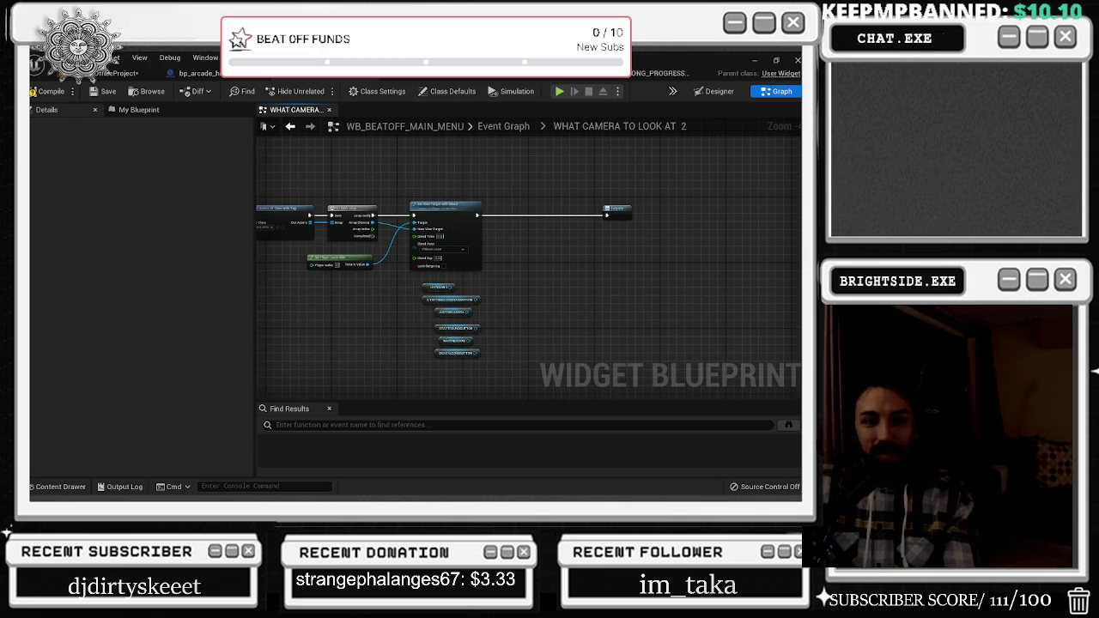
click(290, 126)
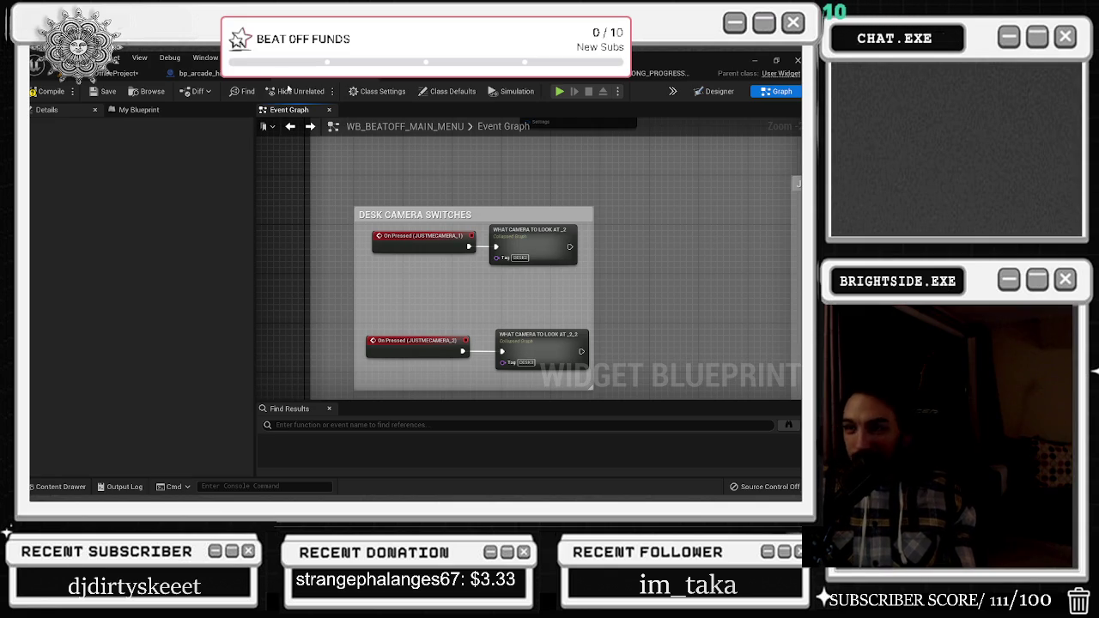
Cycle through the level, high-score, main menu and progress-bar tabs, ending on BP_Twitch_BEAT_OFFICES Event Graph
click(111, 73)
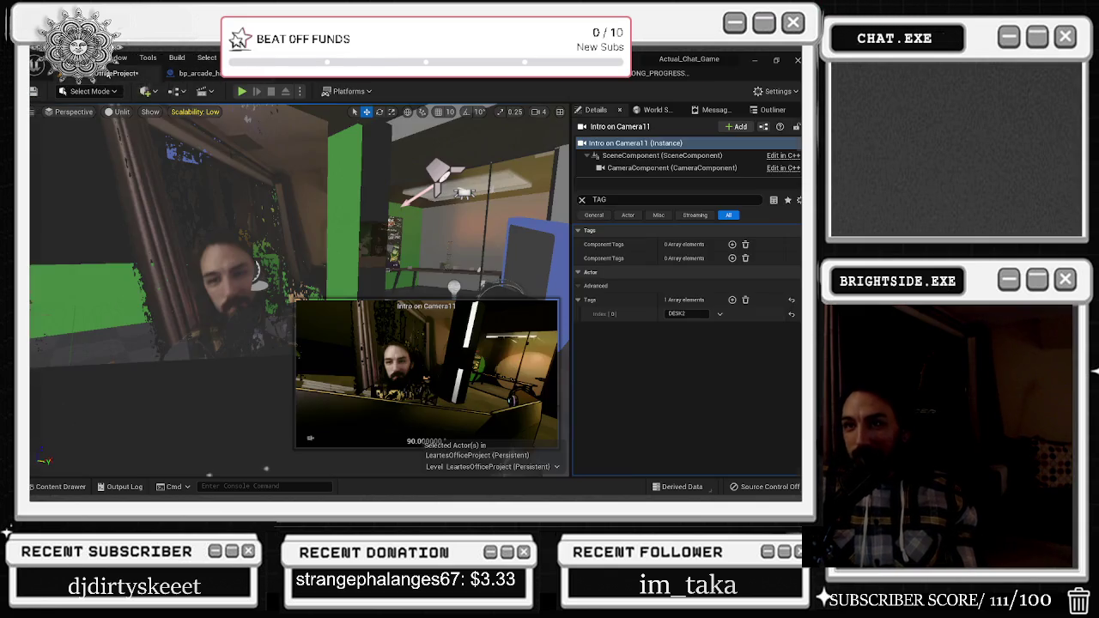
click(249, 77)
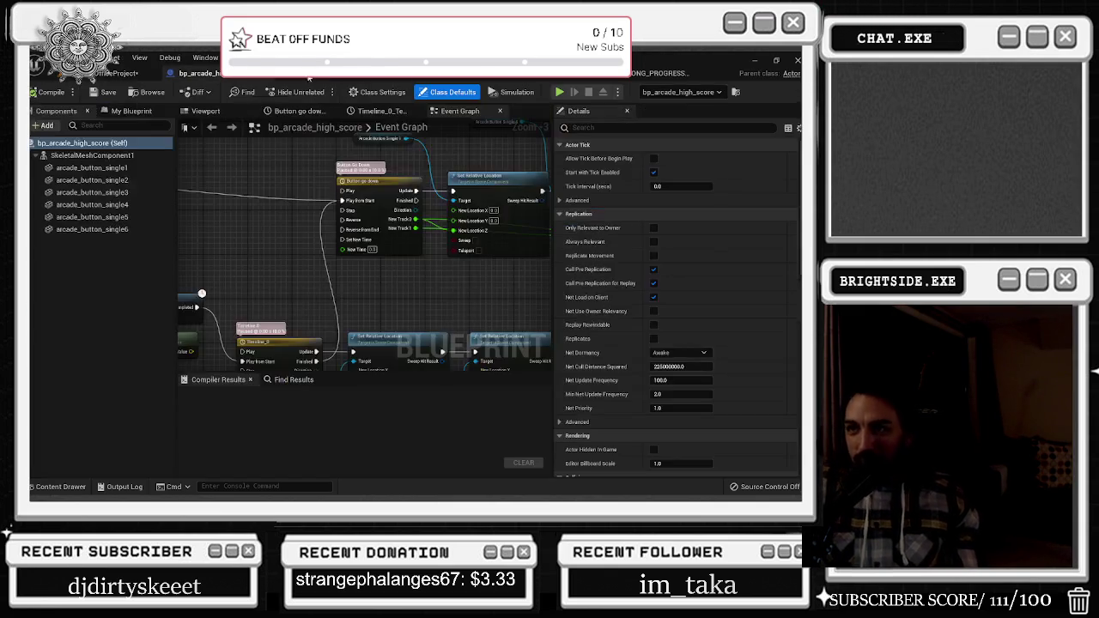
click(348, 79)
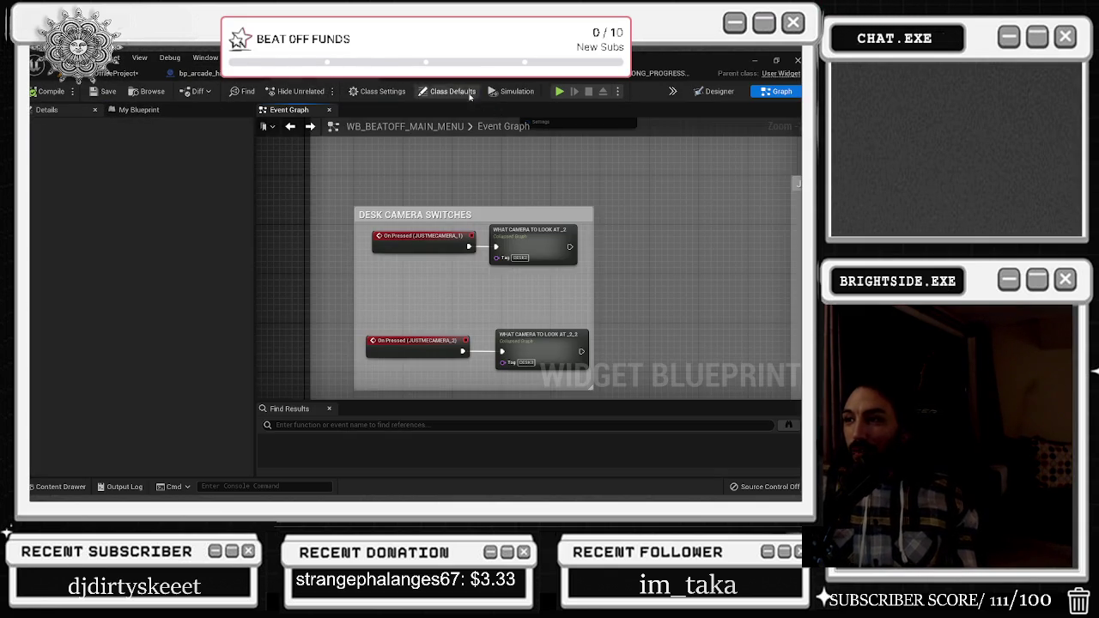
click(413, 76)
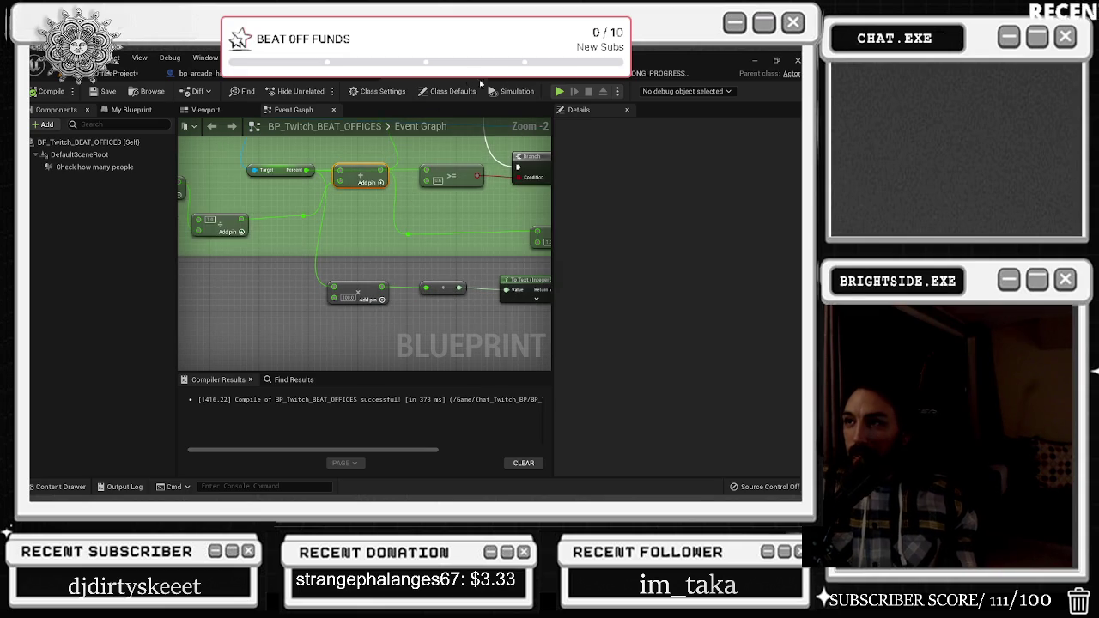
click(549, 74)
click(653, 73)
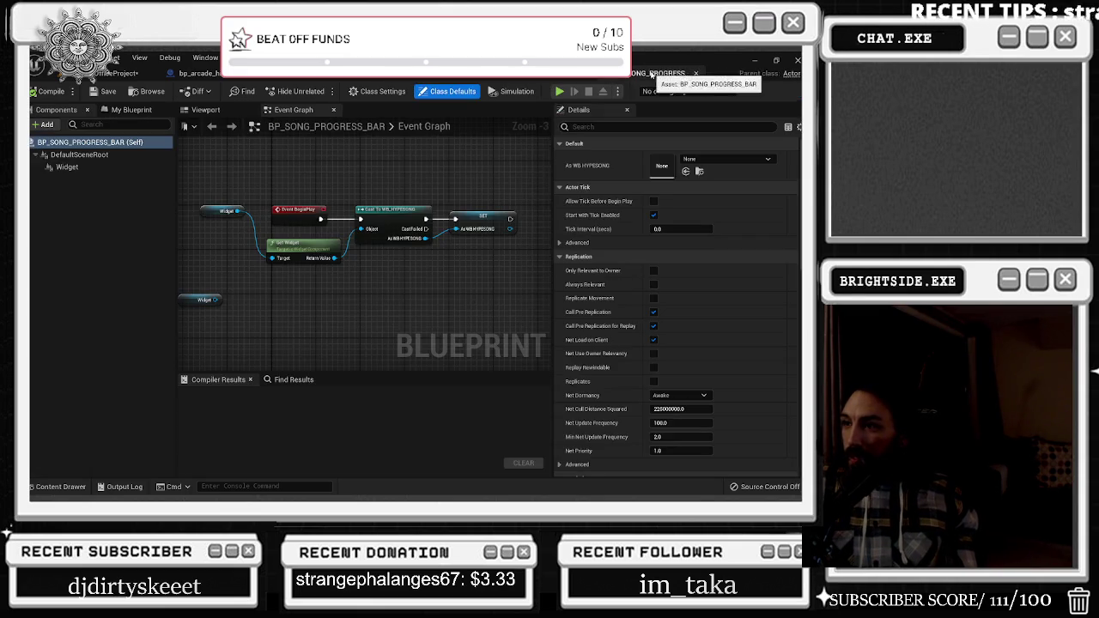
click(116, 74)
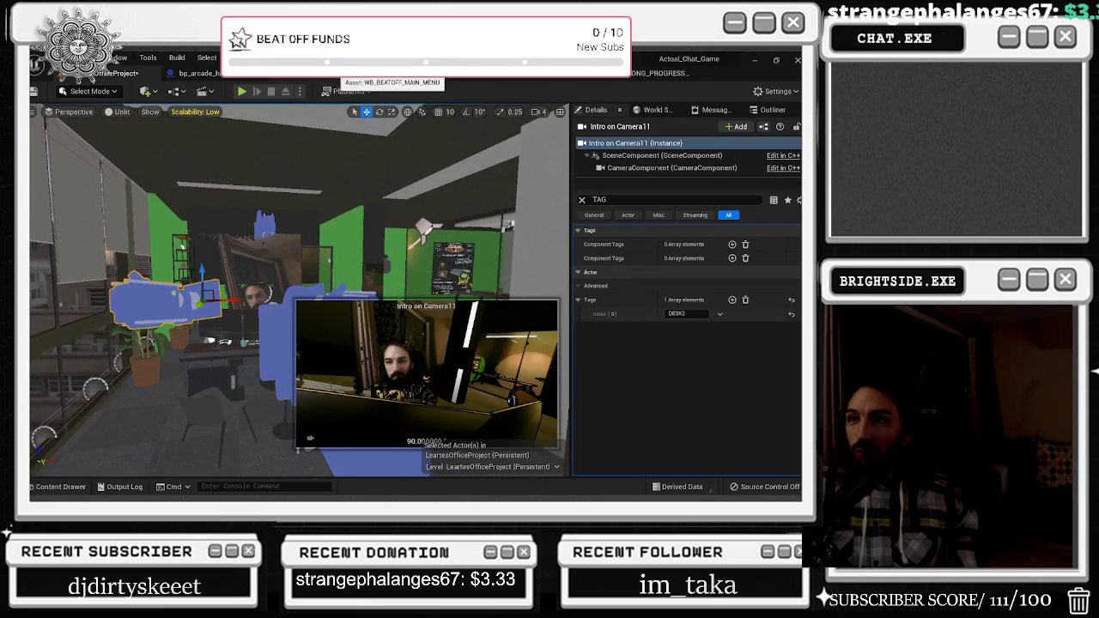
click(360, 73)
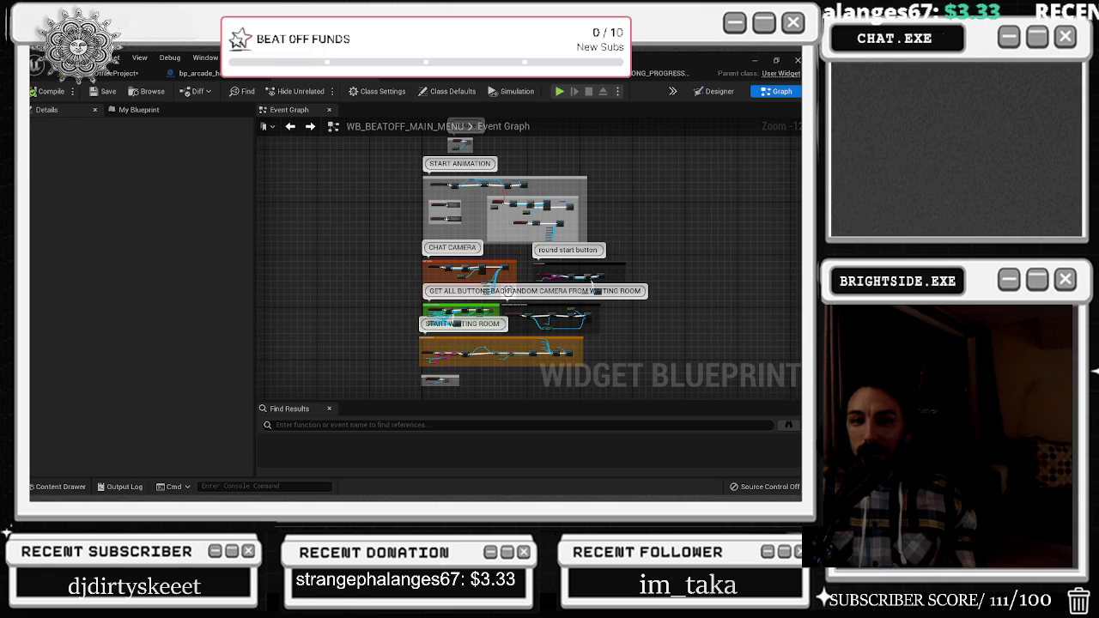
click(283, 74)
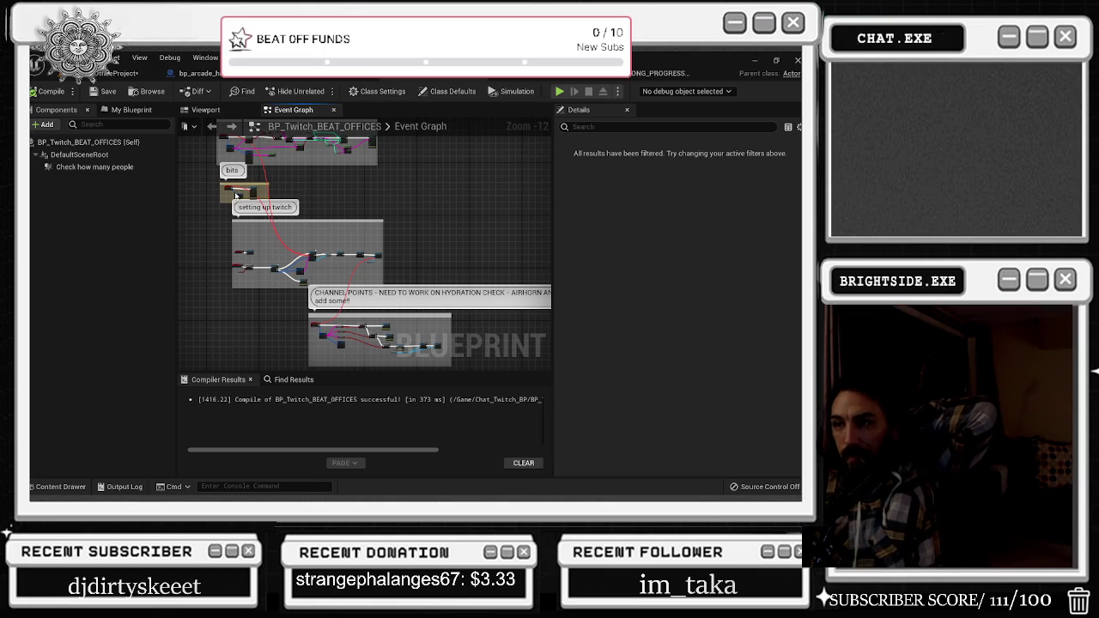
Shift the For Each Loop, Contains and Branch vote-check nodes right and widen their comment box
scroll(387, 261, up, 5)
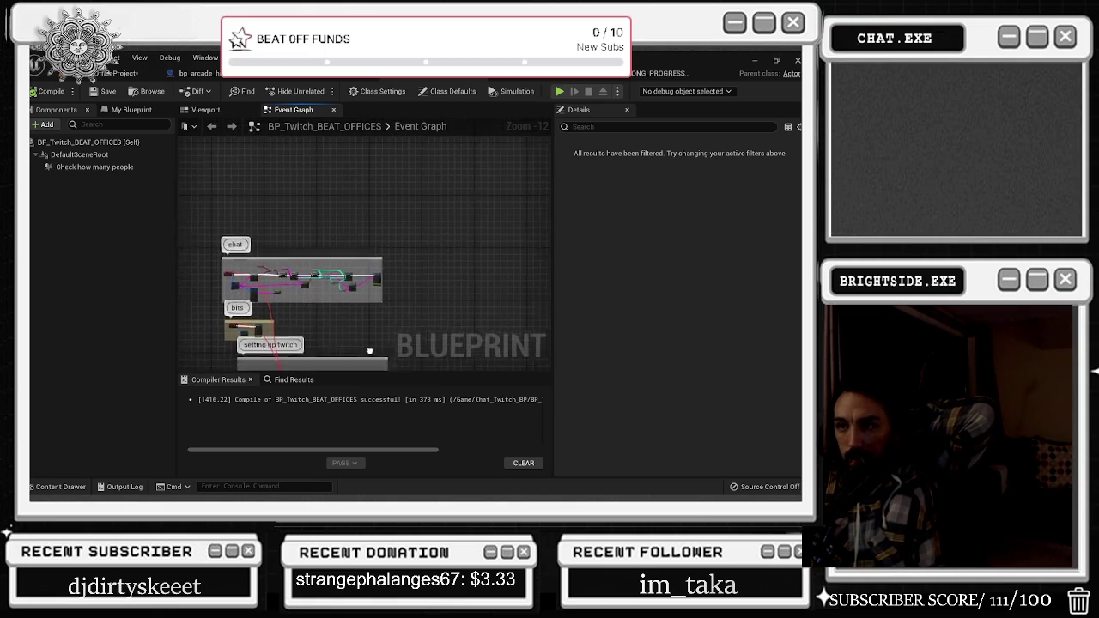
scroll(369, 289, up, 2)
scroll(300, 178, up, 2)
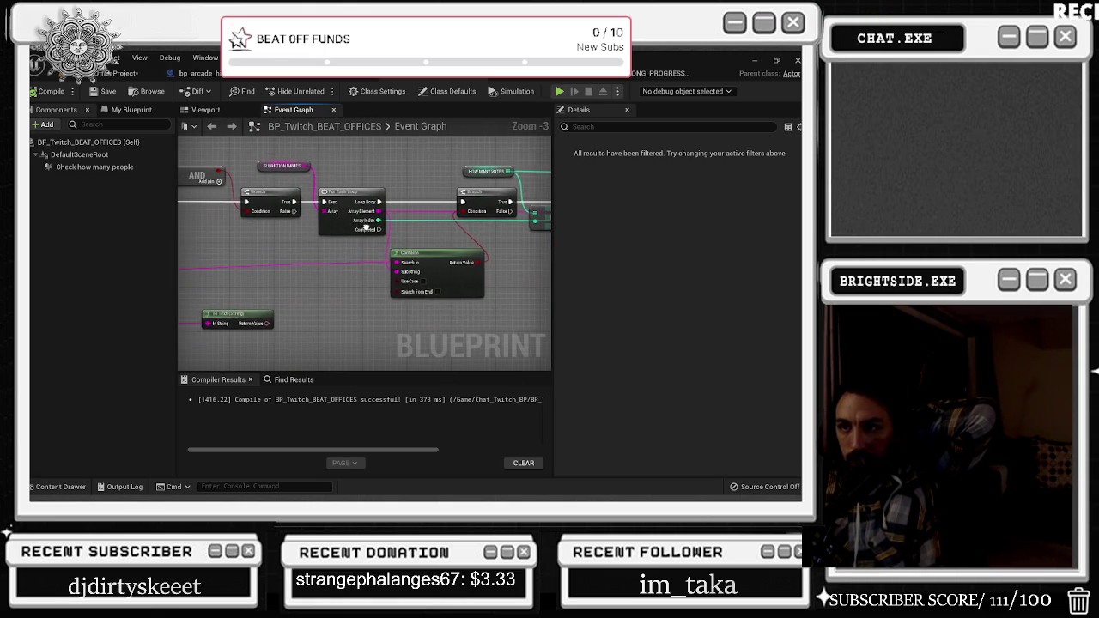
mouse_move(288, 171)
mouse_down()
mouse_move(474, 166)
mouse_move(464, 164)
mouse_move(518, 202)
mouse_move(630, 182)
mouse_up()
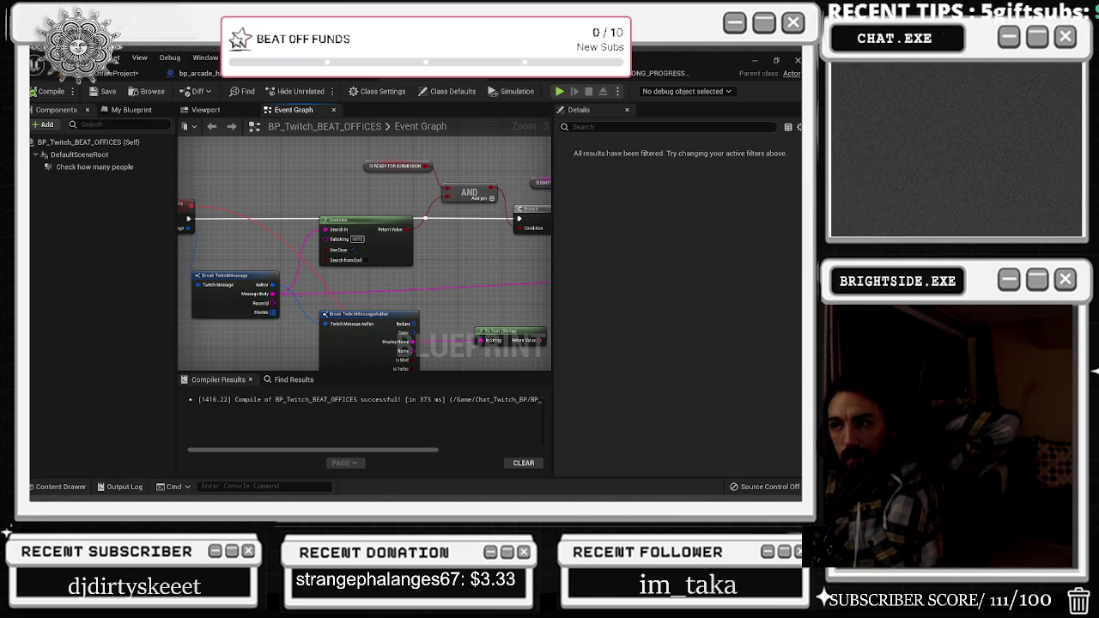
drag(386, 258, 349, 249)
drag(548, 172, 544, 171)
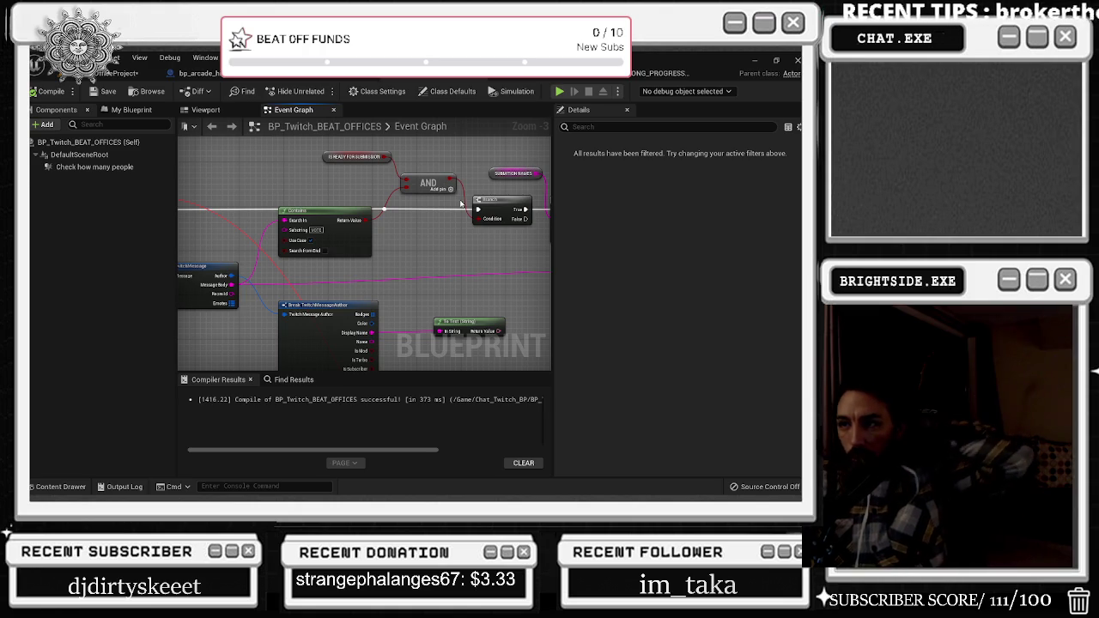
mouse_move(461, 200)
mouse_down()
mouse_move(286, 221)
mouse_move(262, 206)
mouse_up()
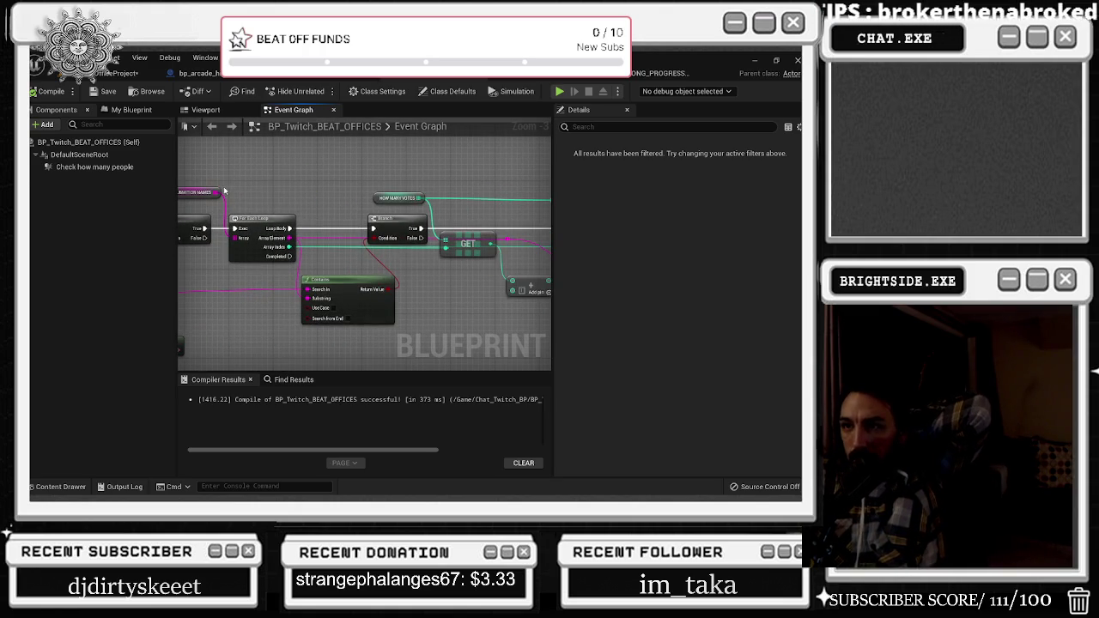
scroll(245, 196, down, 2)
mouse_move(245, 180)
mouse_down()
mouse_move(344, 256)
mouse_move(581, 290)
mouse_move(436, 289)
mouse_up()
drag(311, 219, 392, 224)
mouse_move(437, 190)
mouse_down()
mouse_move(537, 196)
mouse_move(448, 213)
mouse_move(464, 209)
mouse_up()
click(471, 251)
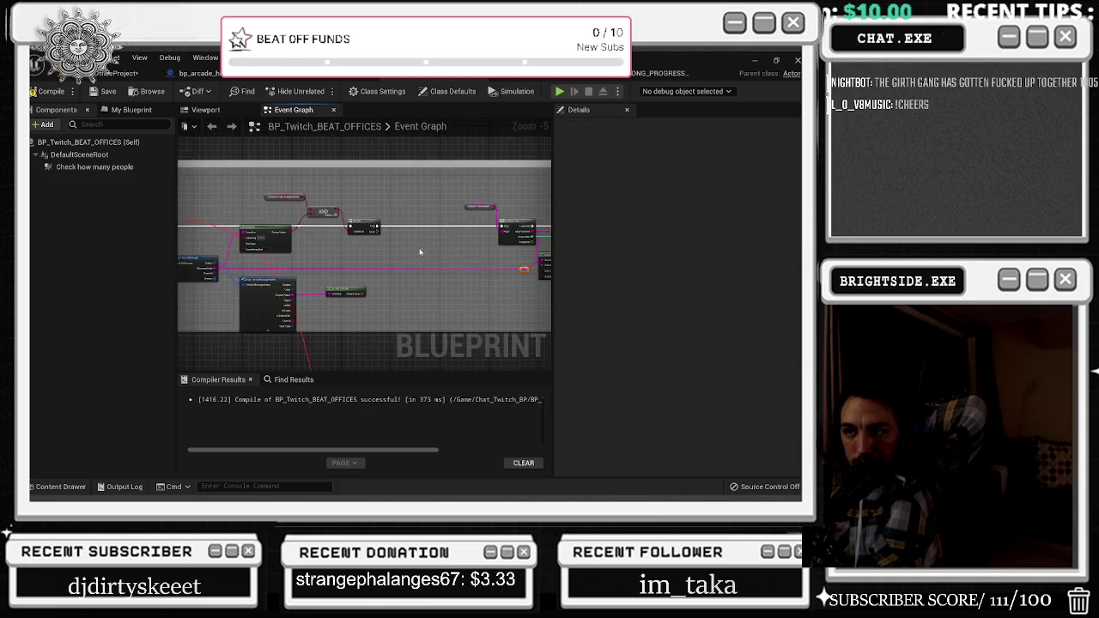
Nudge the AND node slightly left and show the My Blueprint panel
scroll(432, 226, up, 4)
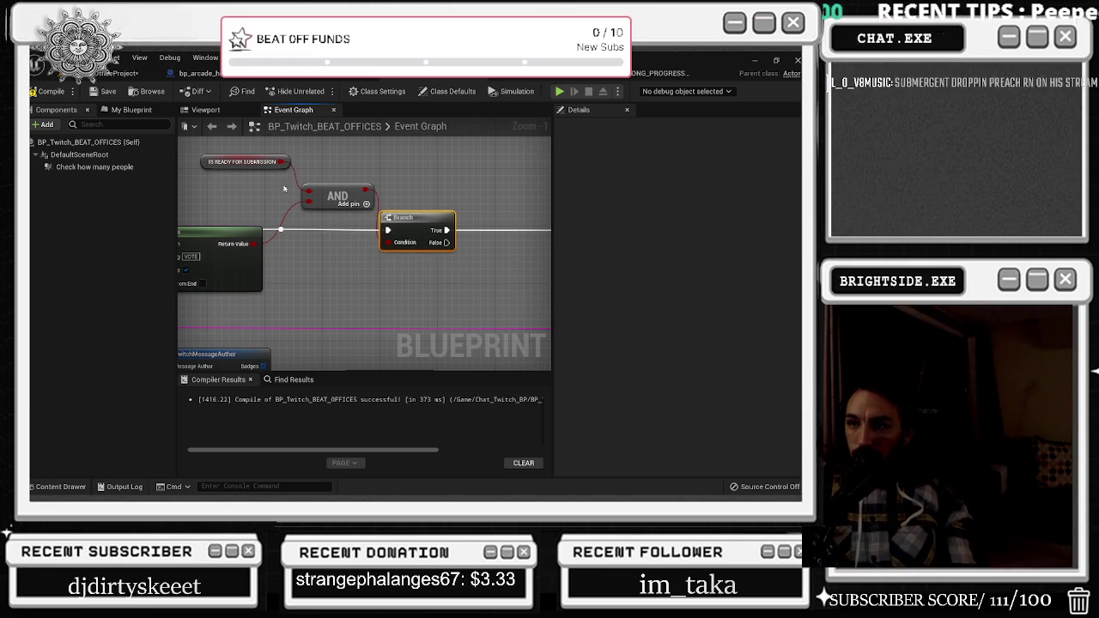
mouse_move(367, 184)
mouse_down()
mouse_move(311, 198)
mouse_move(446, 211)
mouse_move(391, 210)
mouse_up()
click(382, 194)
click(131, 110)
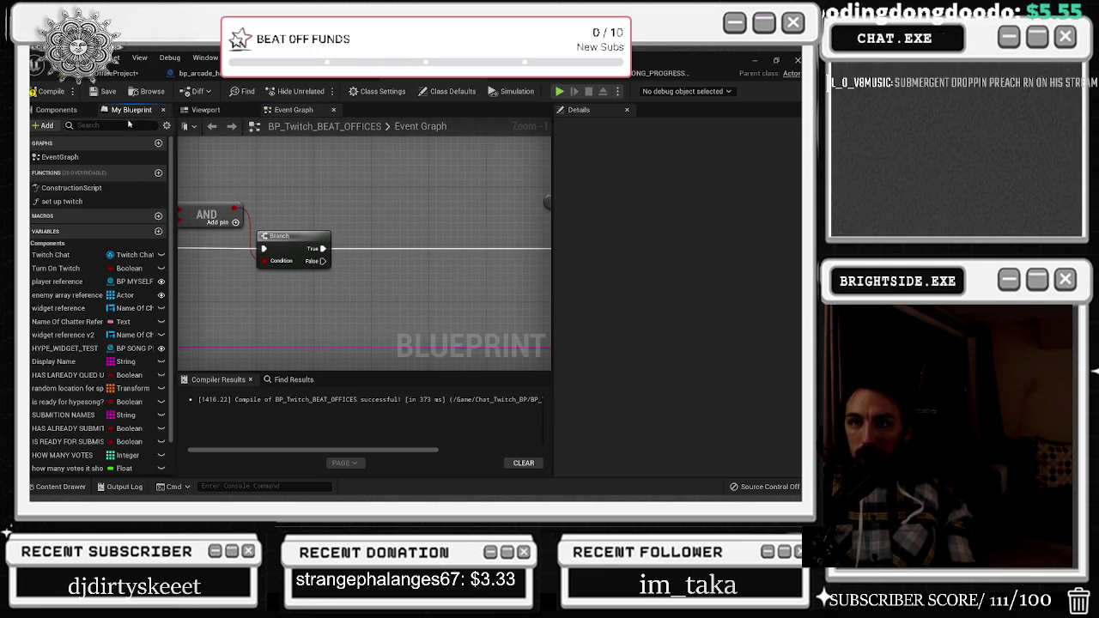
Drag SUBMITION NAMES' Display Name into the graph as a getter beside the Branch
scroll(97, 389, down, 2)
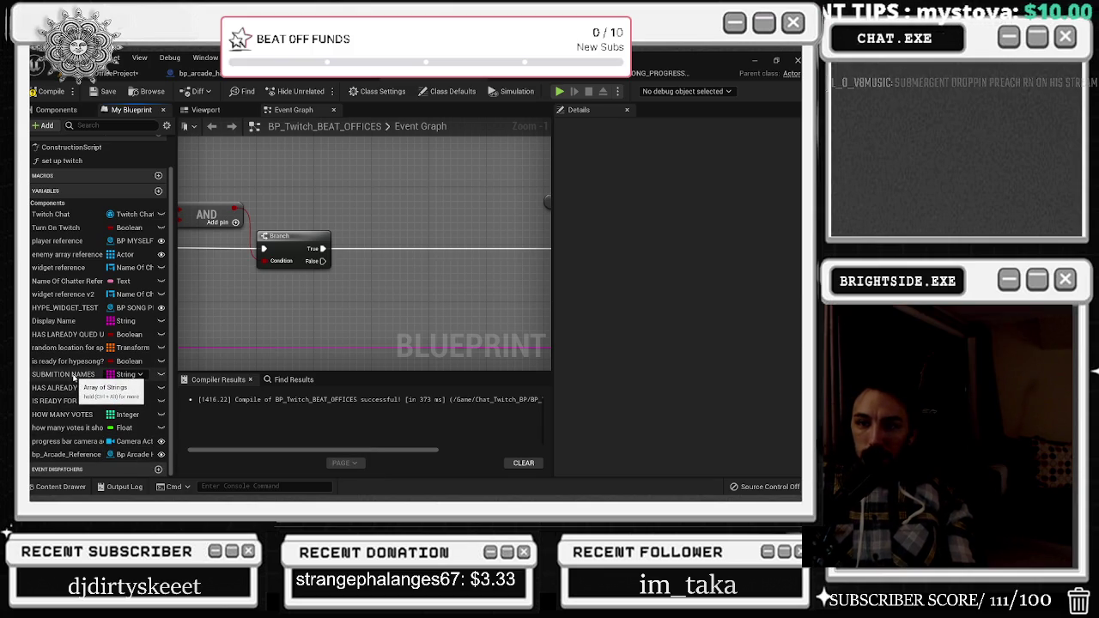
click(73, 376)
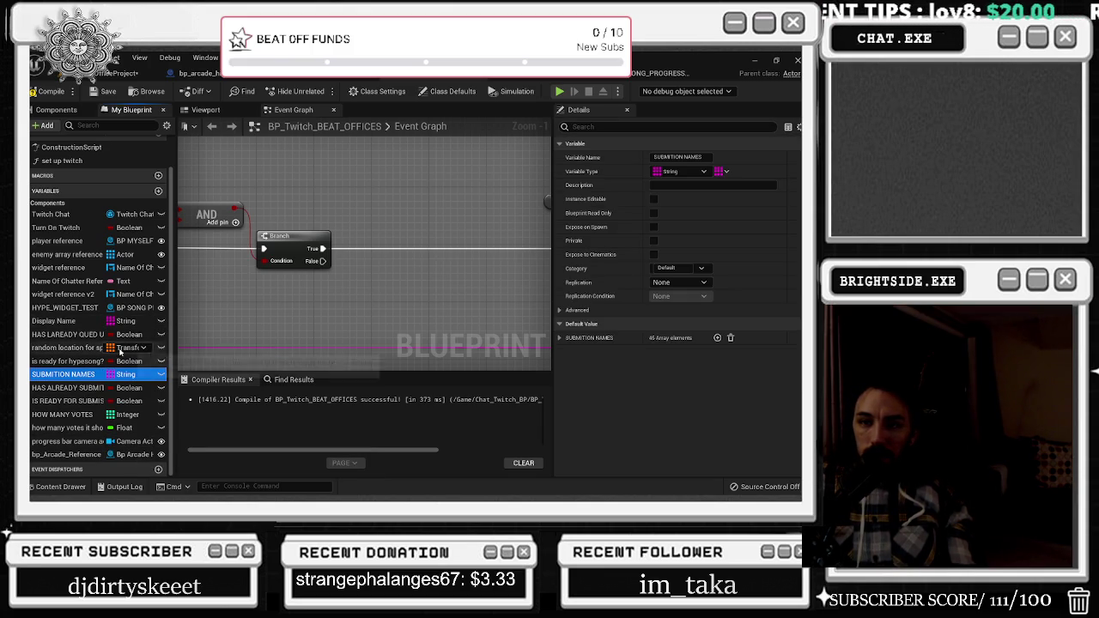
mouse_move(54, 321)
mouse_down()
mouse_move(292, 240)
mouse_move(311, 192)
mouse_up()
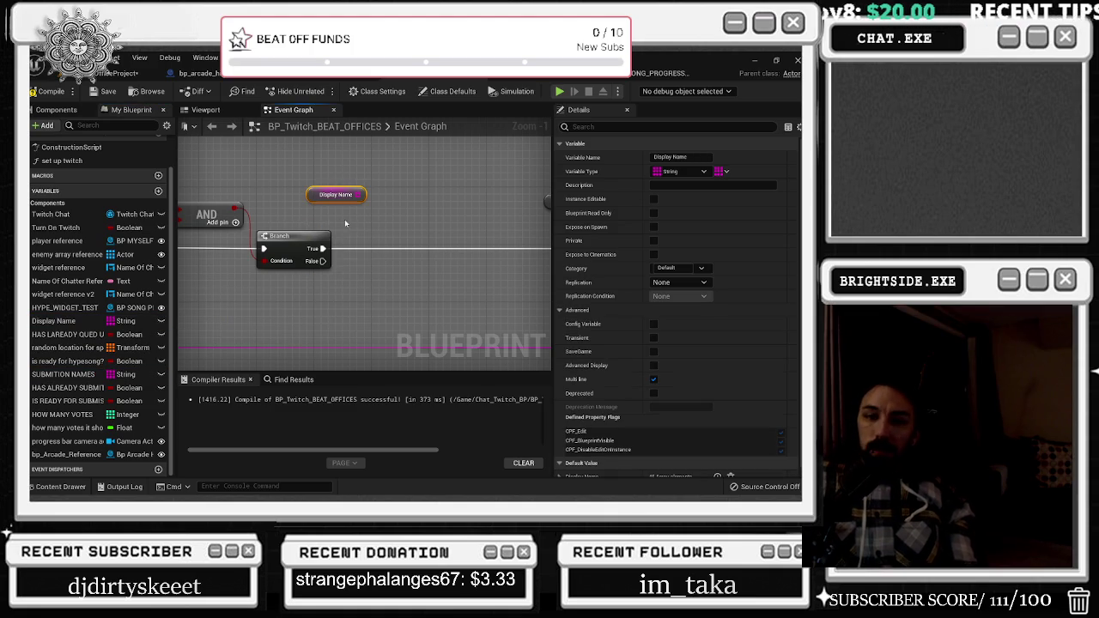
Switch from Unreal Engine to the Chrome window showing the Twitch channel
key(alt+Tab)
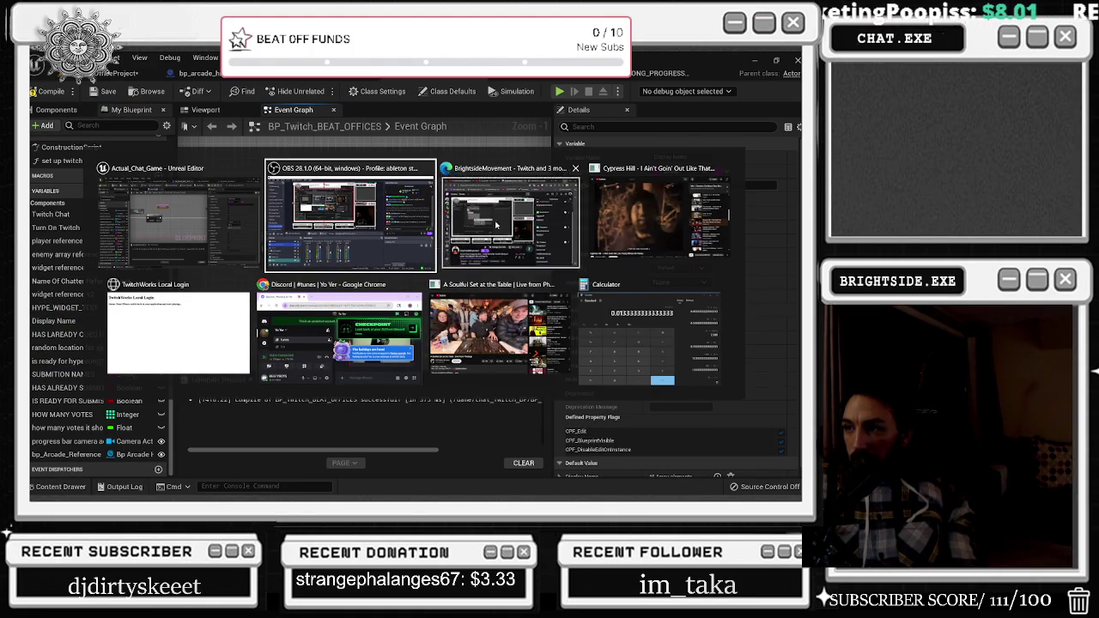
key(Escape)
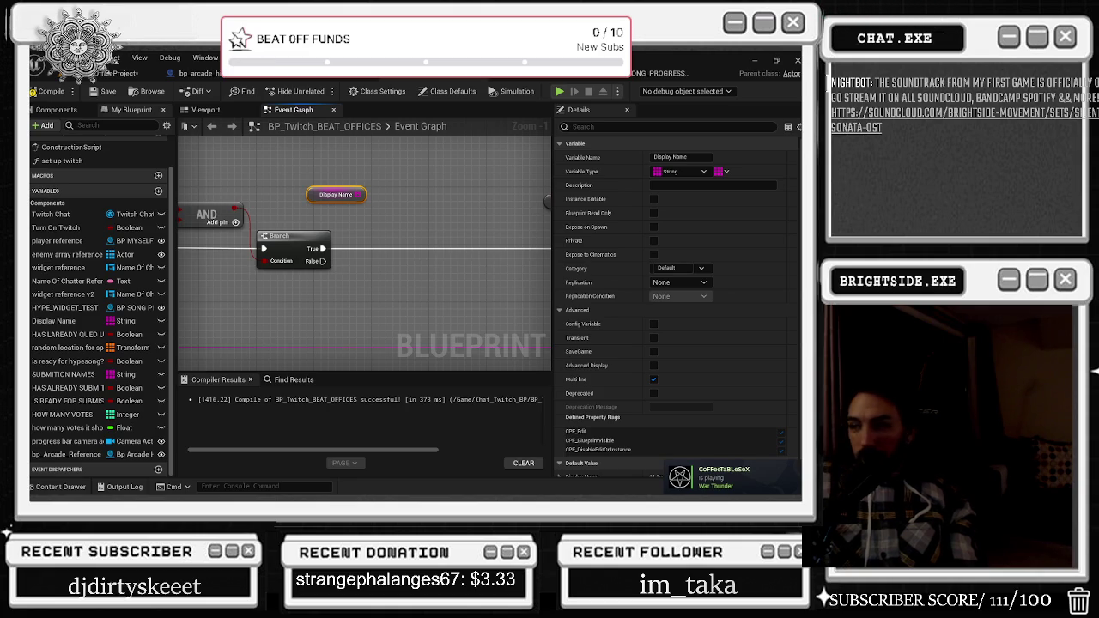
key(alt+Tab)
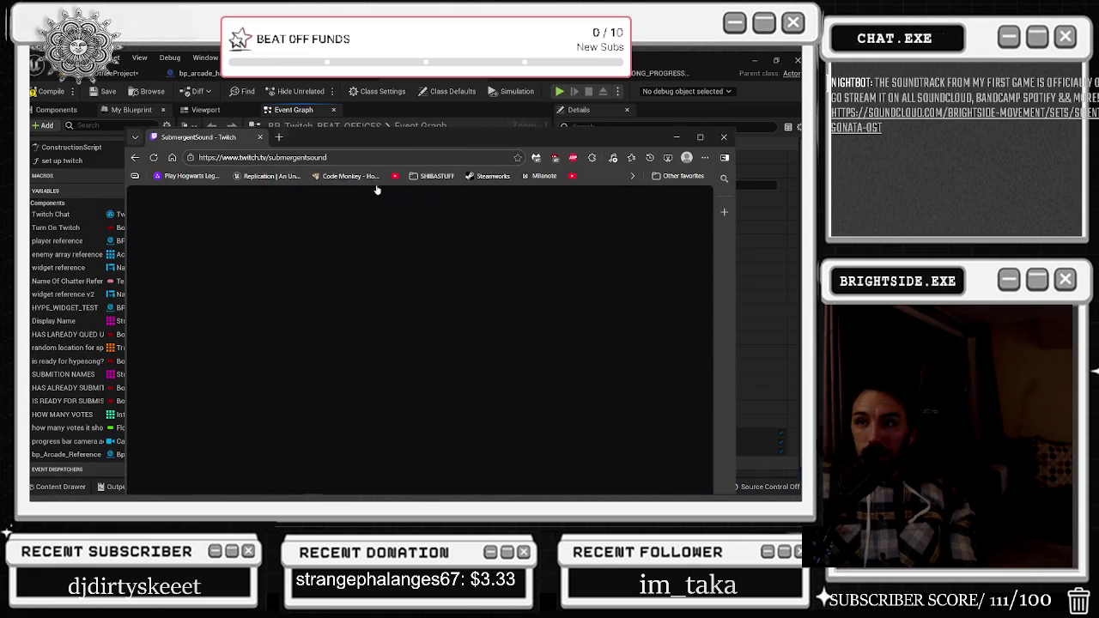
Maximize the Twitch browser, dismiss the Knock popup, and send purple heart emotes to chat
key(alt+Tab)
key(Escape)
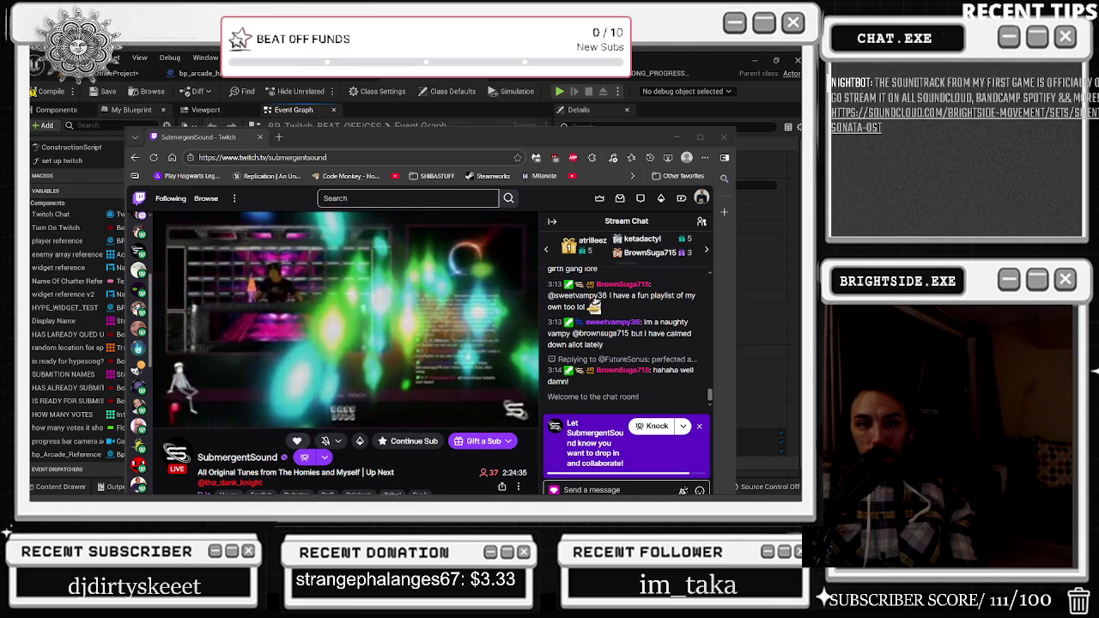
mouse_move(201, 418)
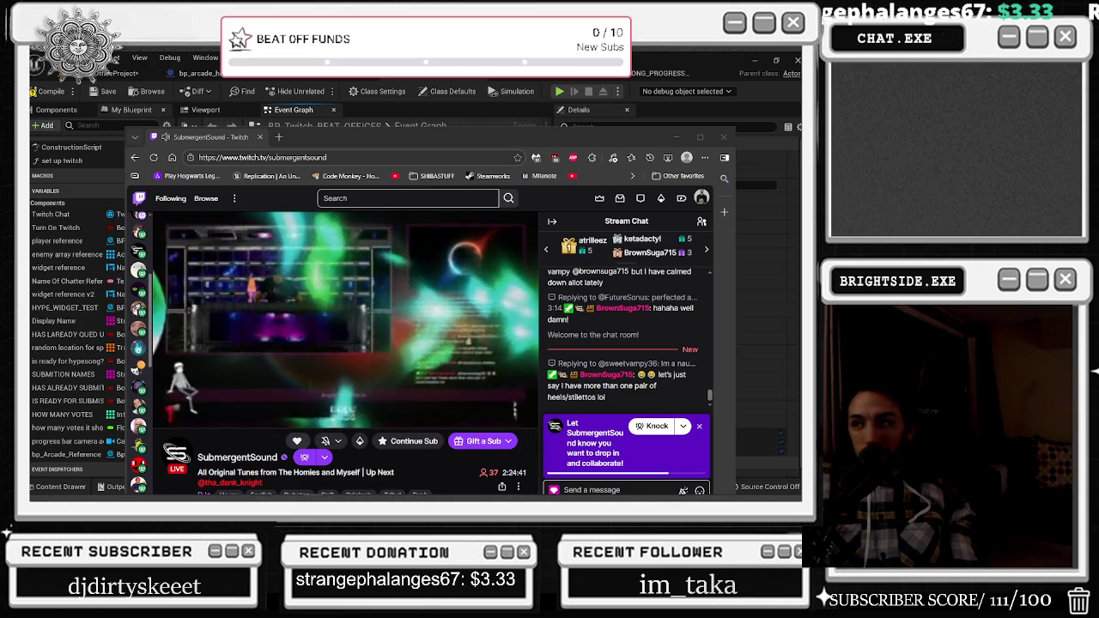
click(700, 137)
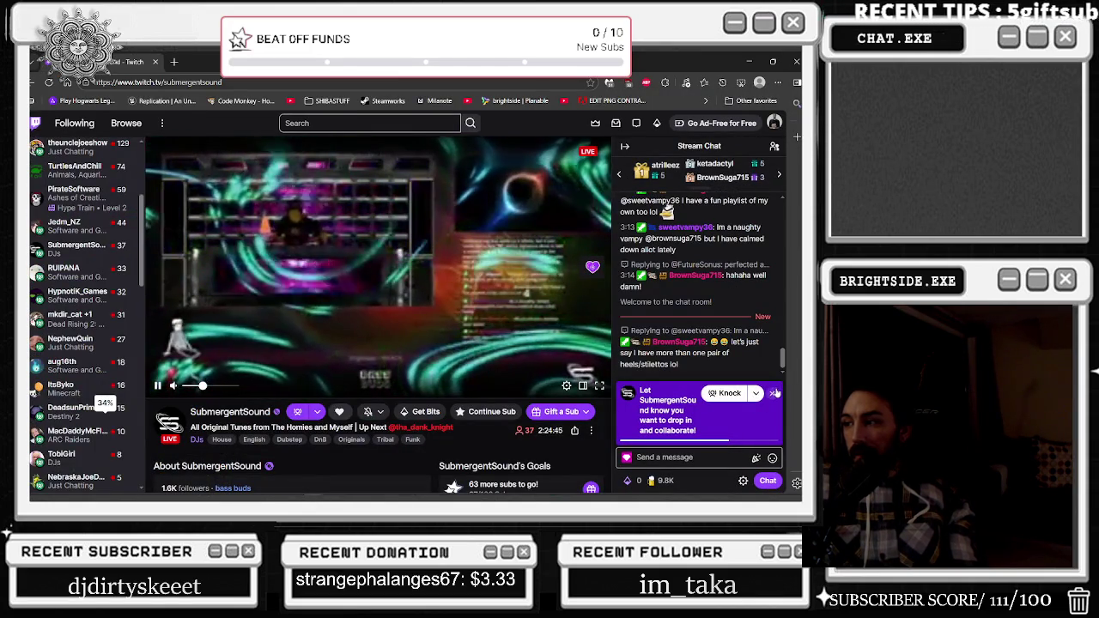
click(774, 393)
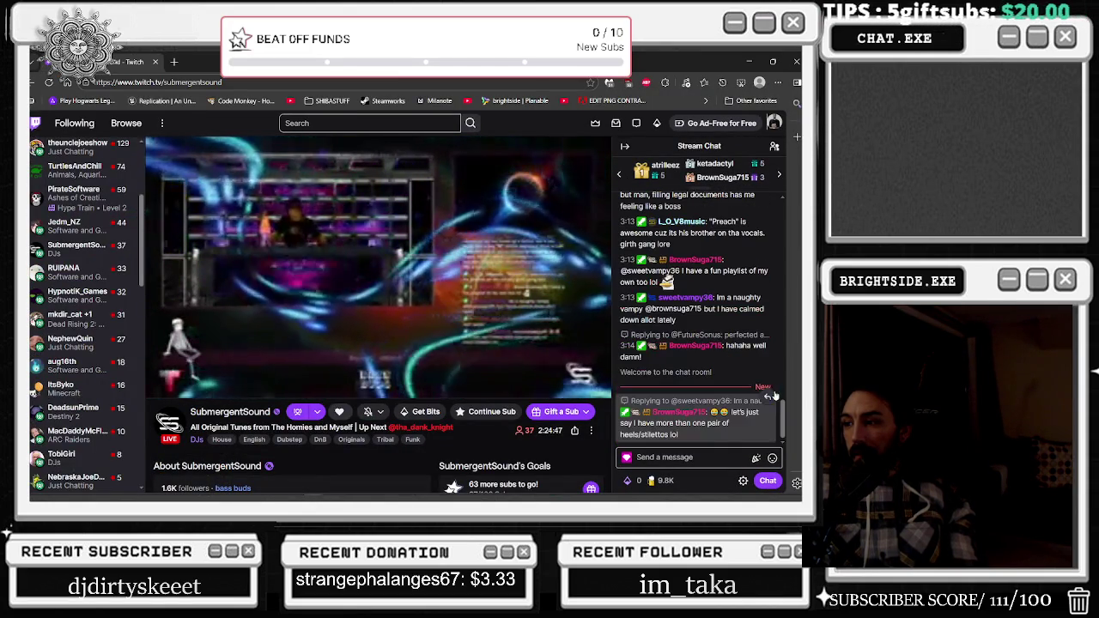
click(772, 458)
click(701, 322)
click(701, 322)
click(701, 321)
click(700, 321)
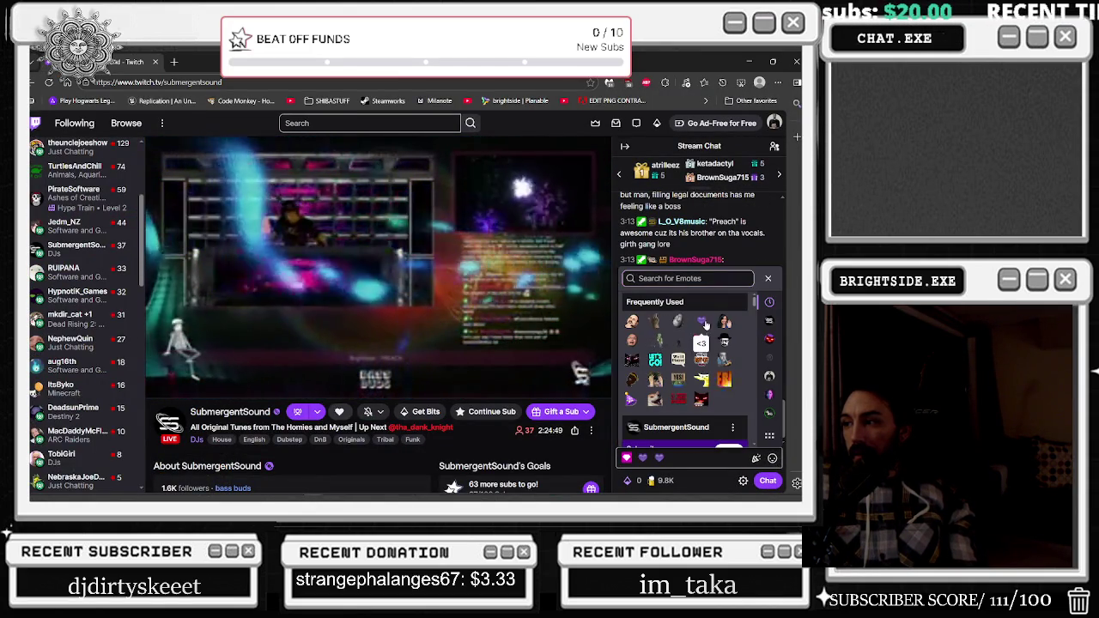
key(Return)
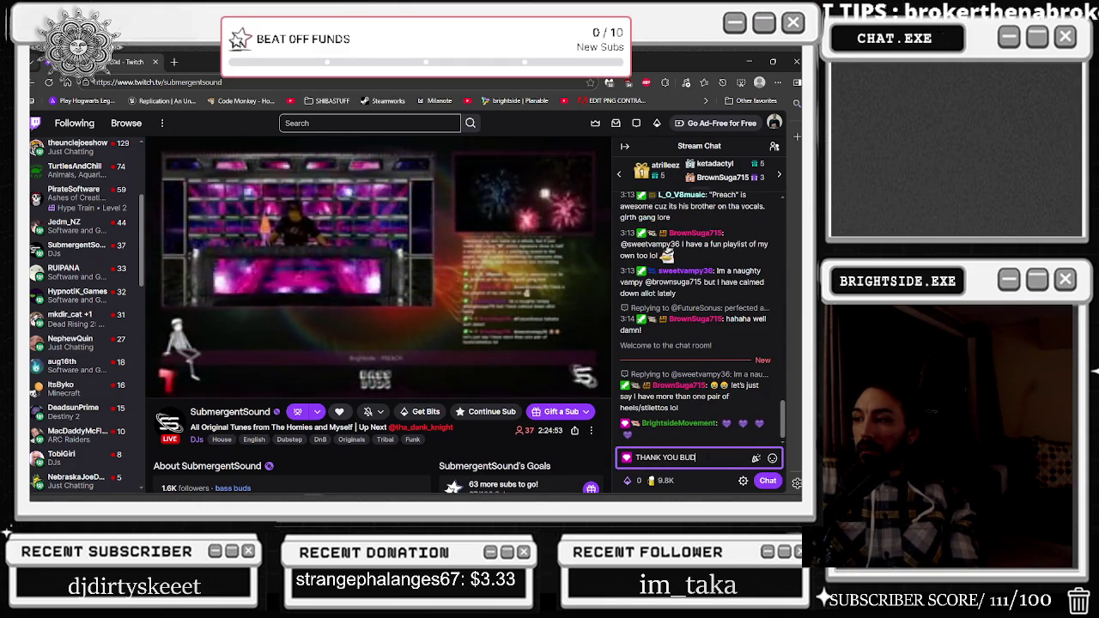
Post a thank-you message to chat and a thank-you reply to a chat message
key(Return)
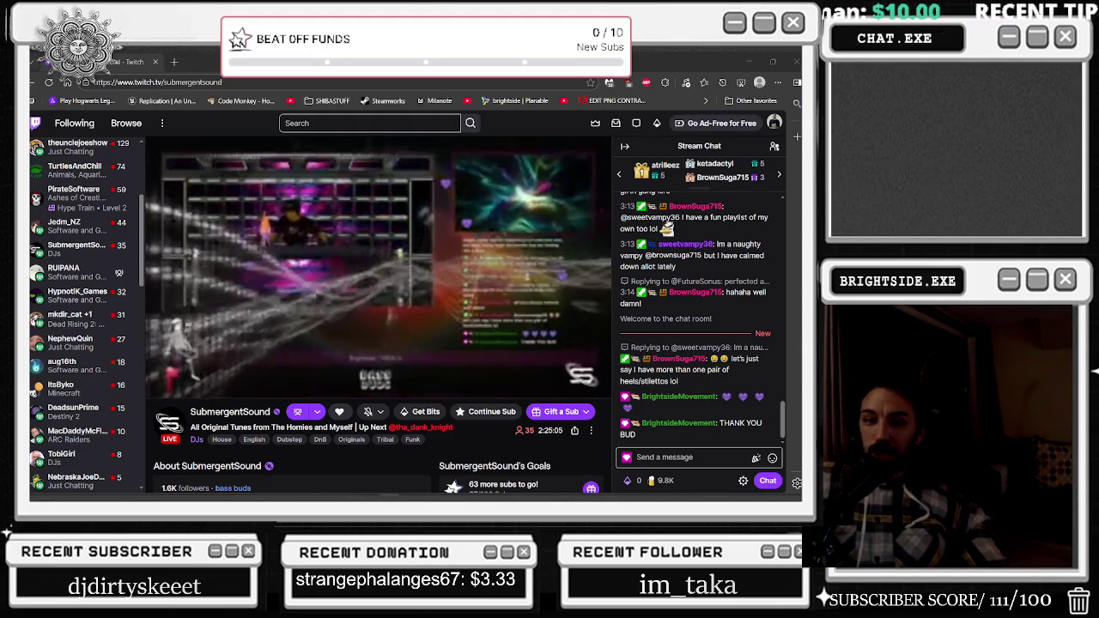
mouse_move(228, 298)
click(687, 457)
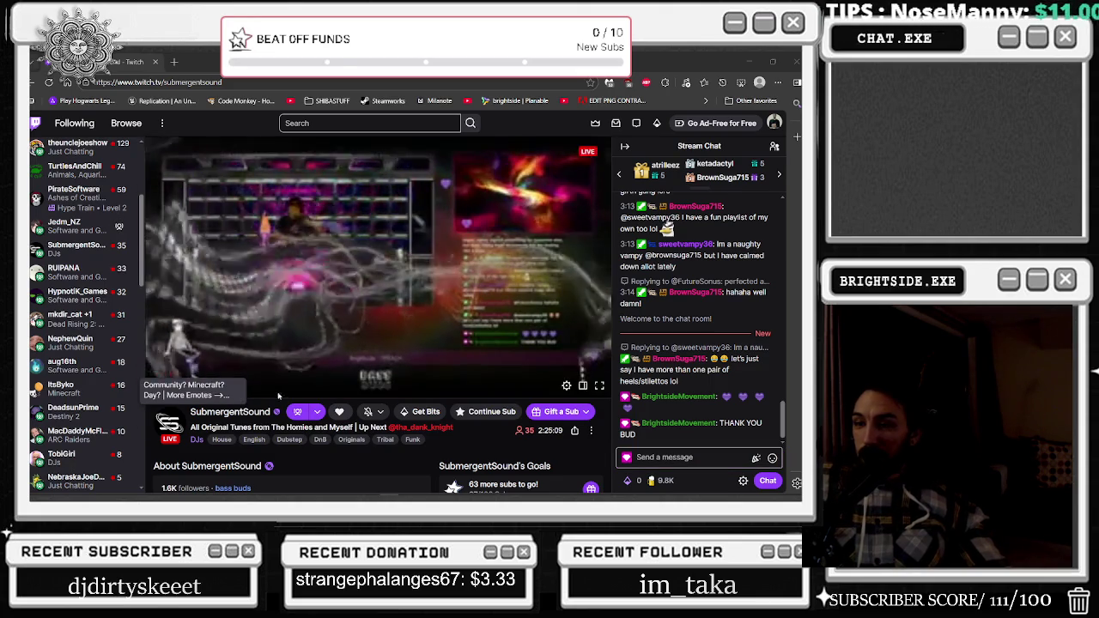
mouse_move(161, 383)
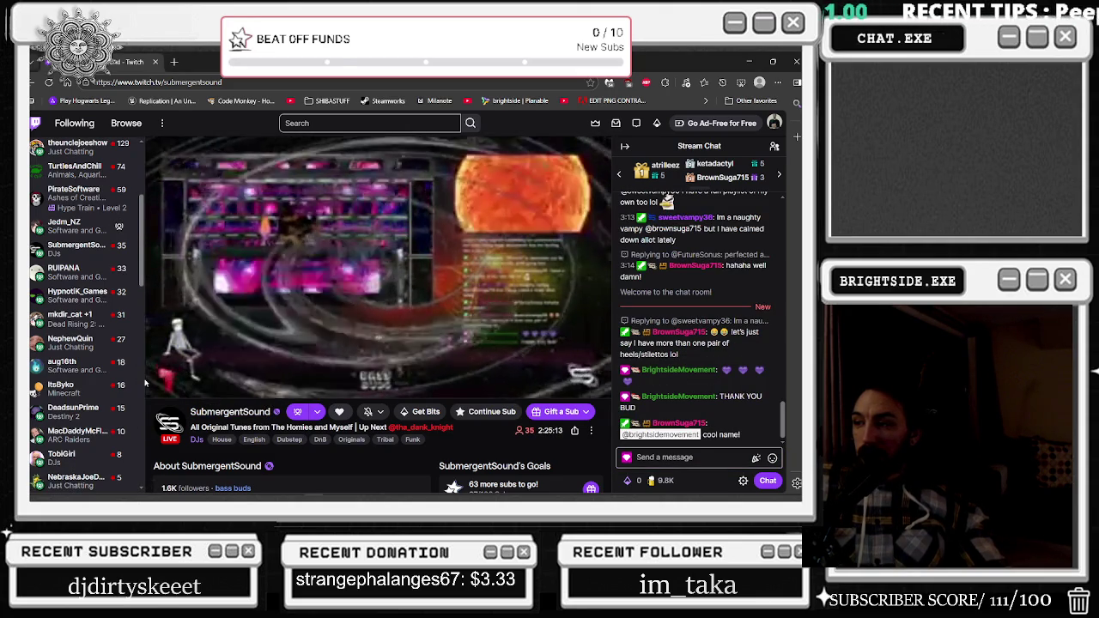
mouse_move(267, 349)
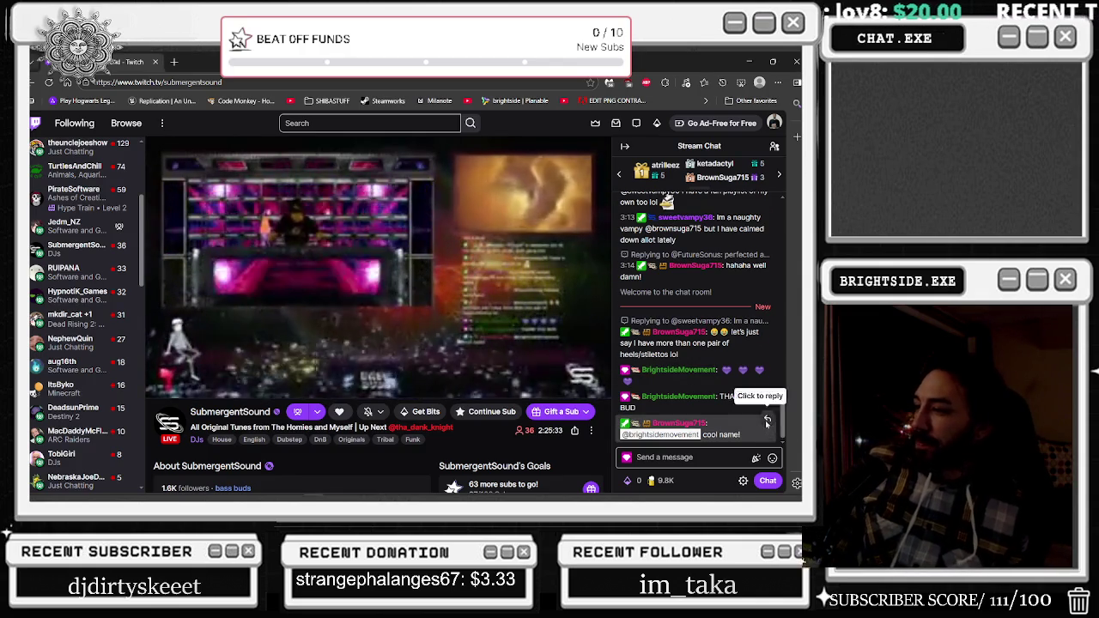
click(767, 425)
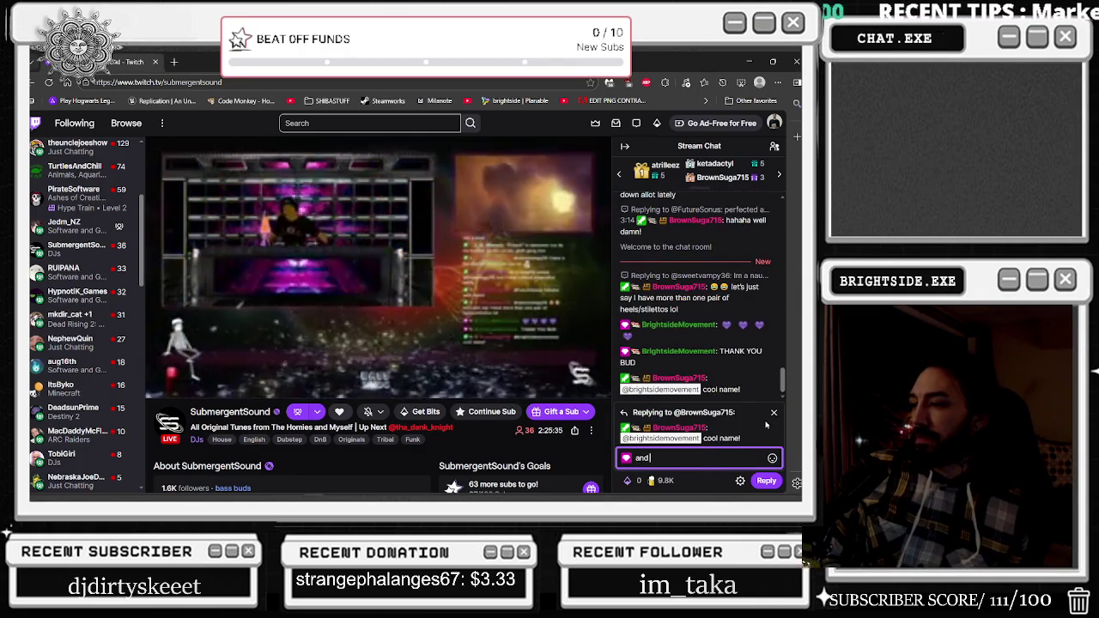
text(and thank you brown sugaa)
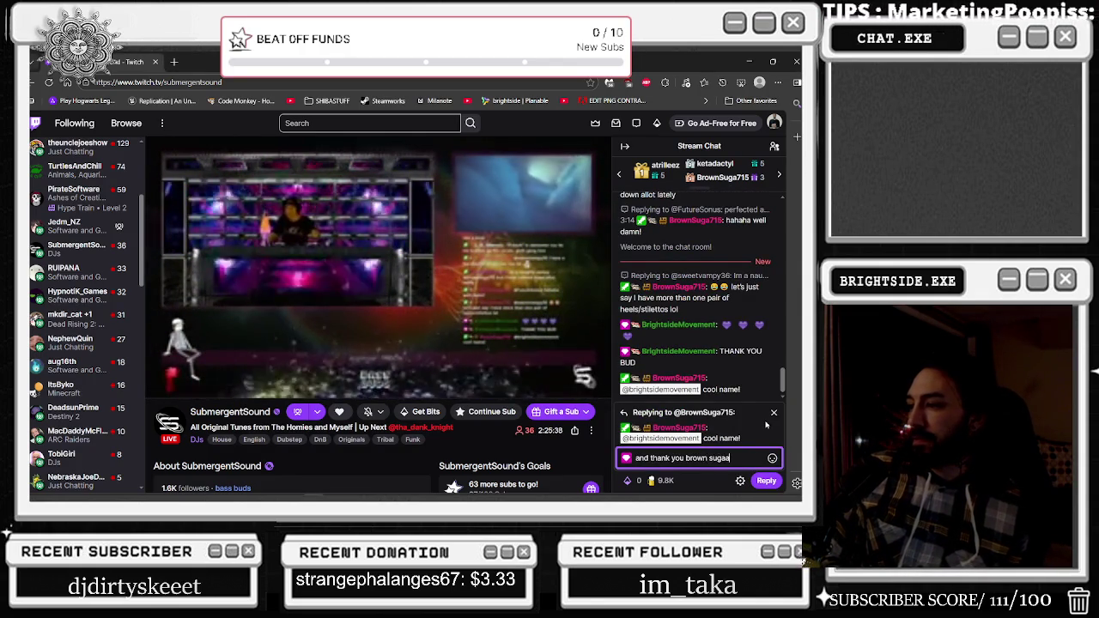
key(Return)
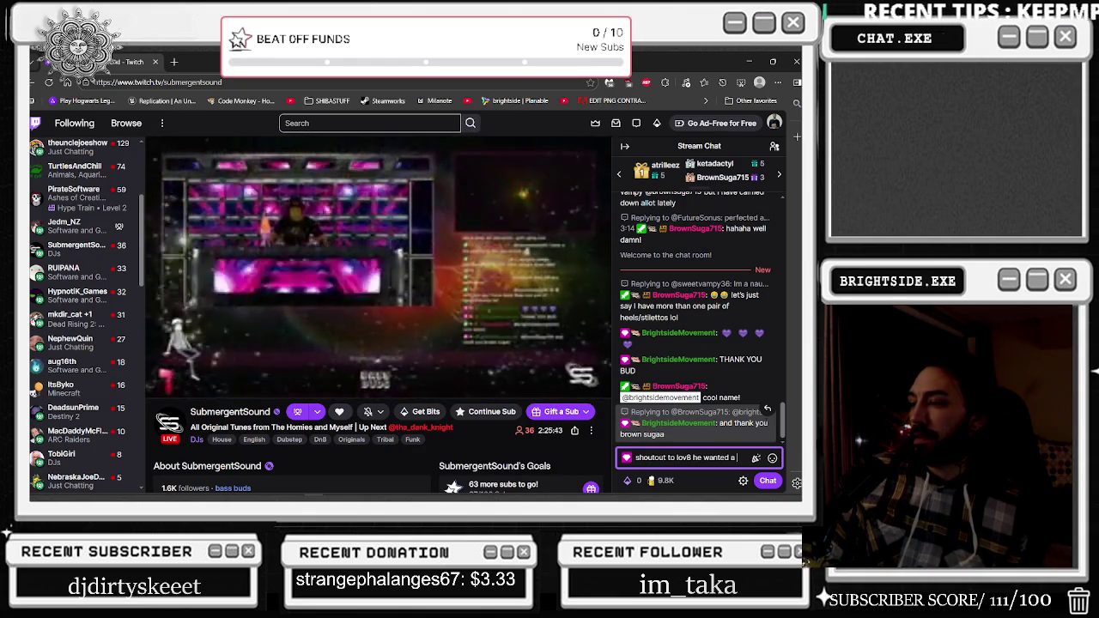
Send the #hotbox shoutout and a comment praising the streamer's tunes to chat
text(#hotbox adn)
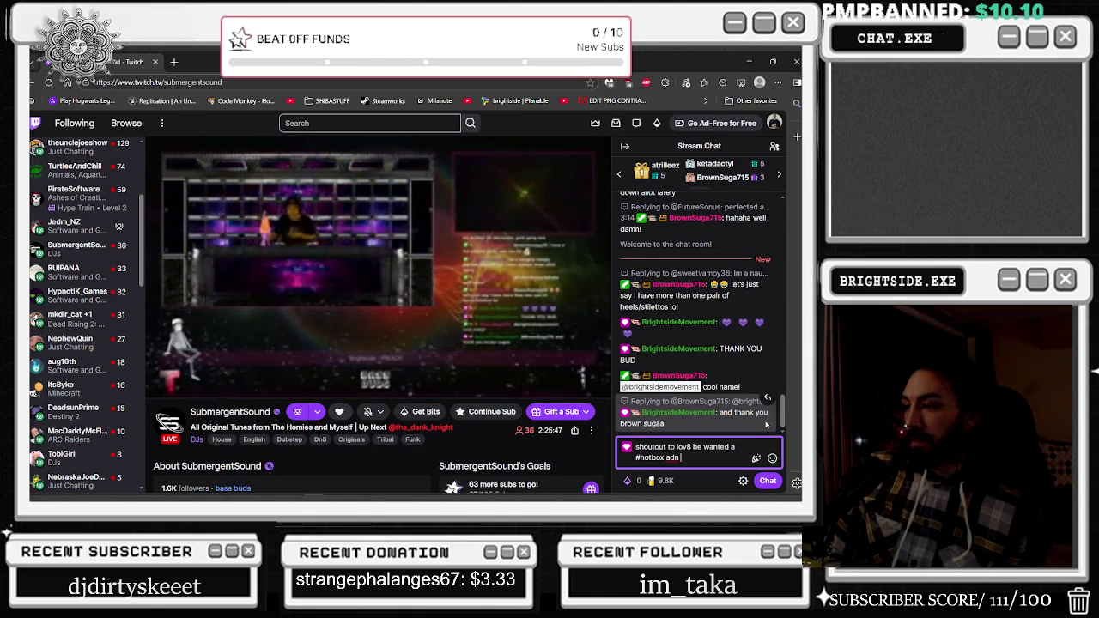
key(Return)
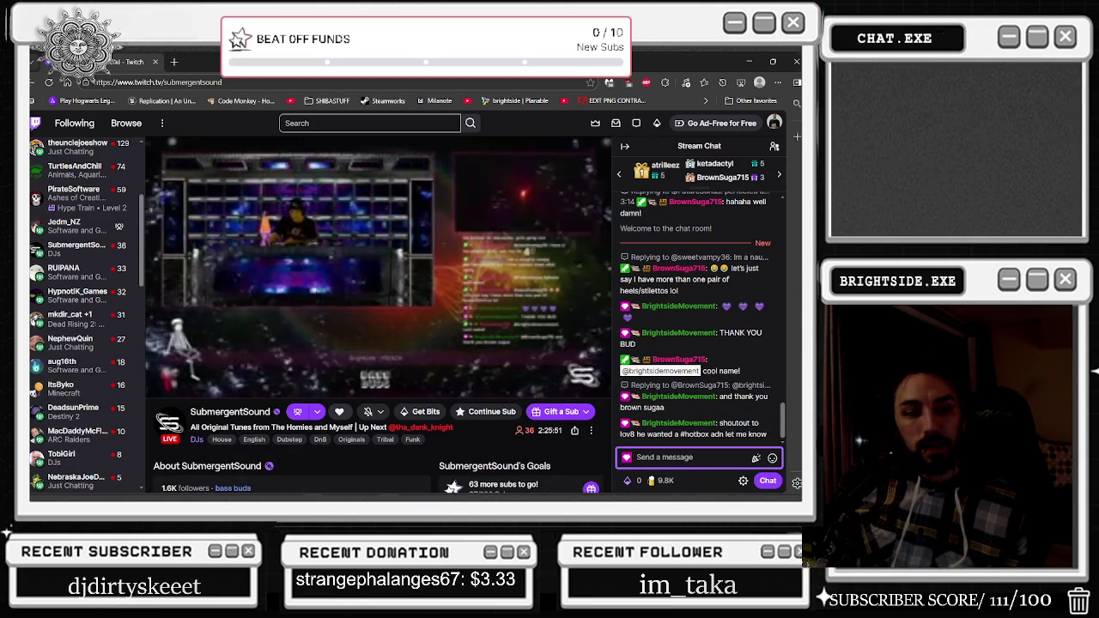
key(alt+Tab)
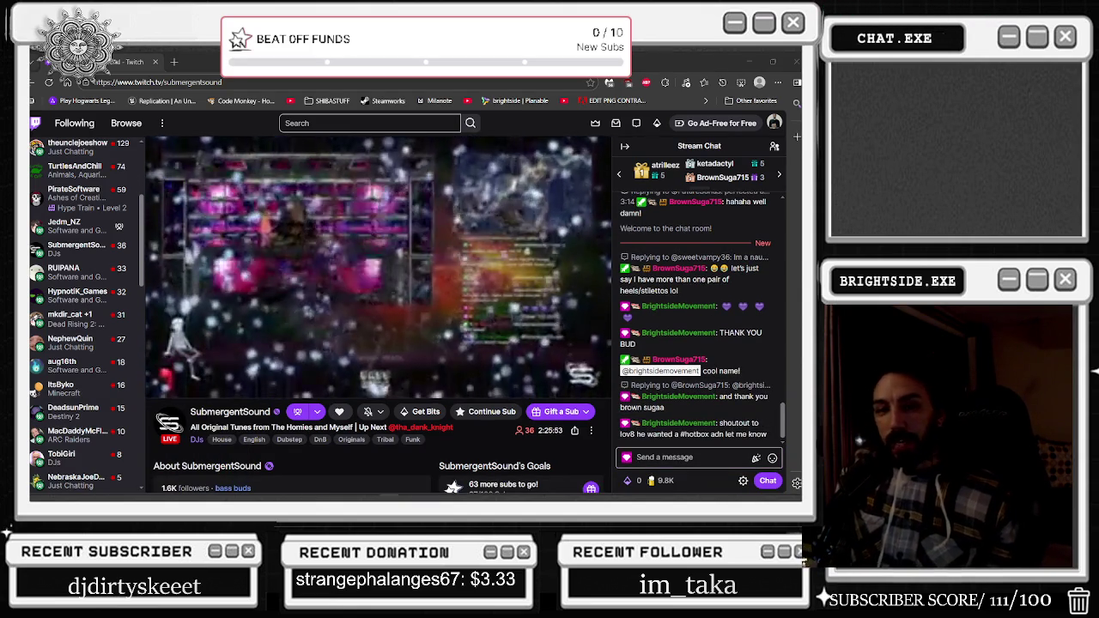
key(alt+Tab)
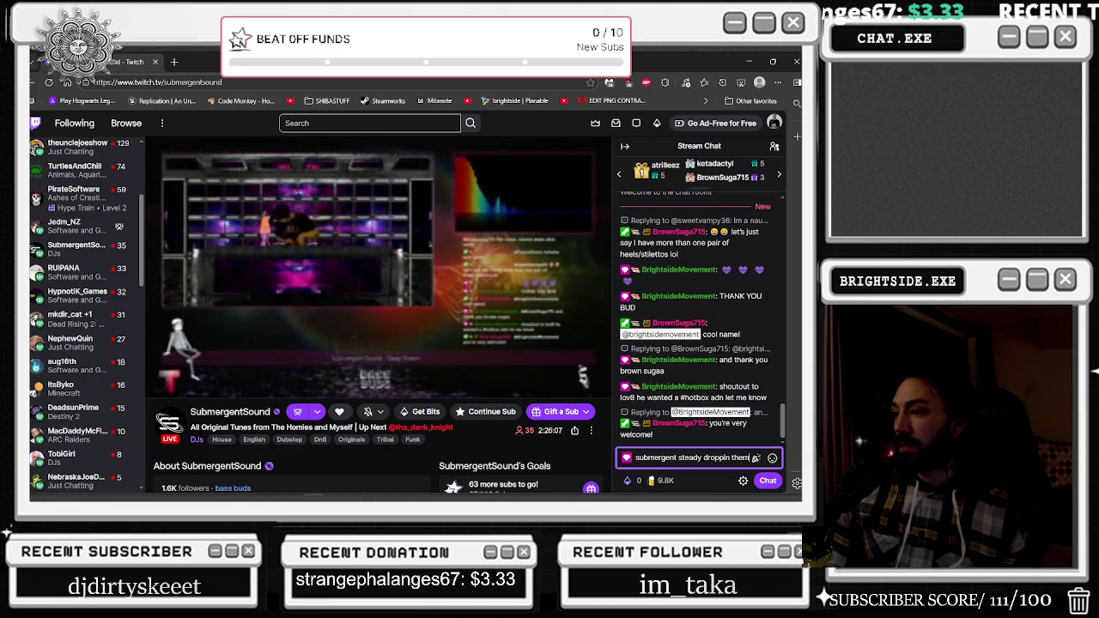
text(tunes)
key(Return)
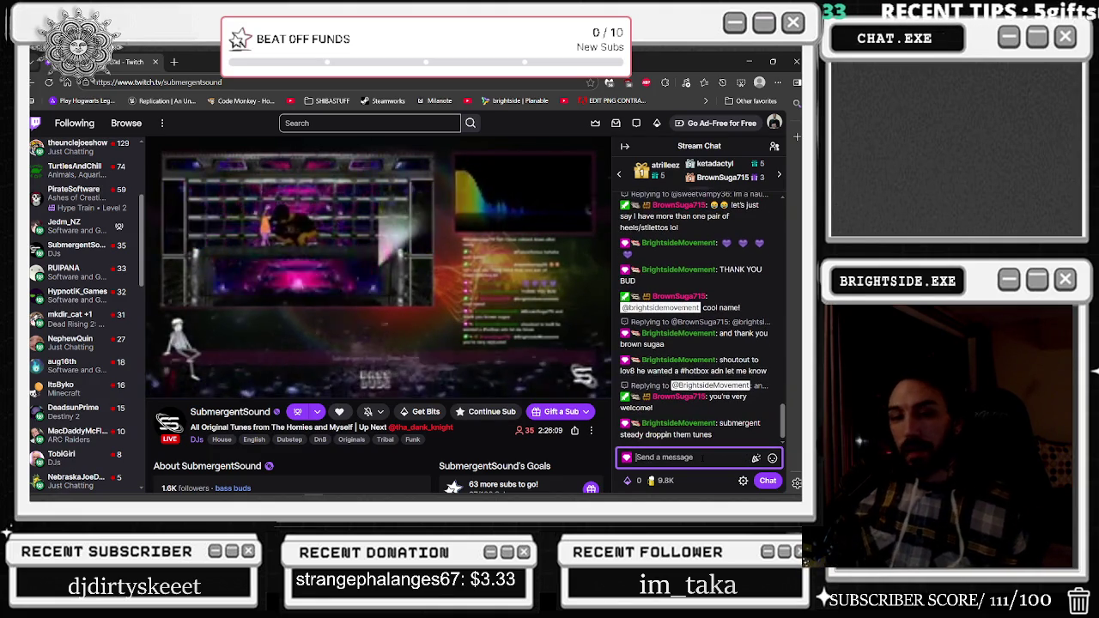
key(alt+Tab)
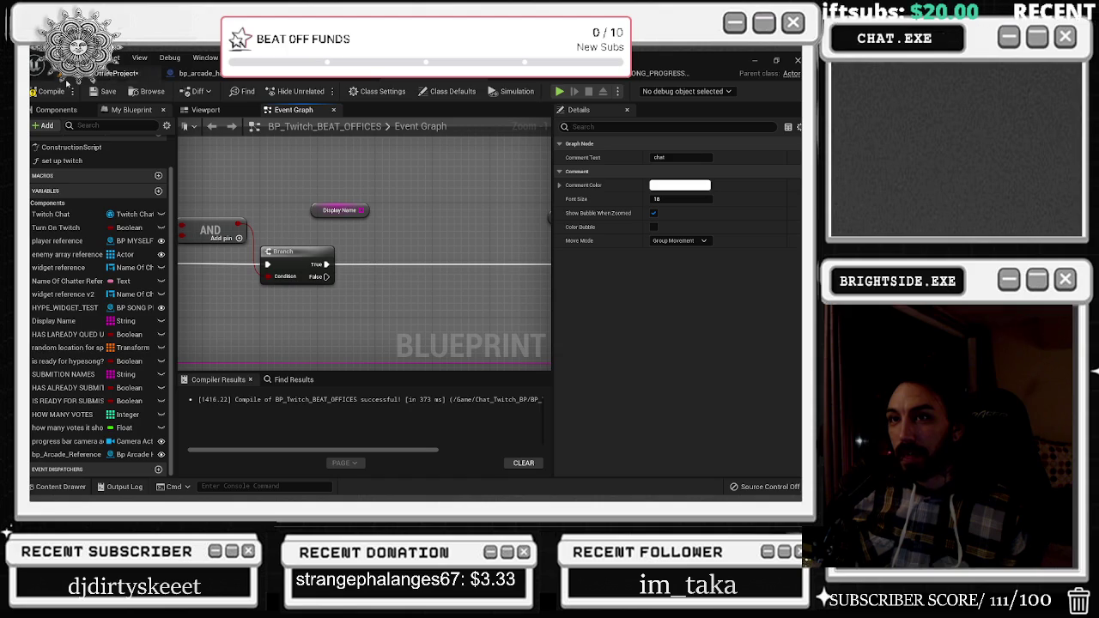
Compile BP_Twitch_BEAT_OFFICES, then Play the level in editor, completing the TwitchWorks login
click(47, 91)
scroll(381, 247, down, 7)
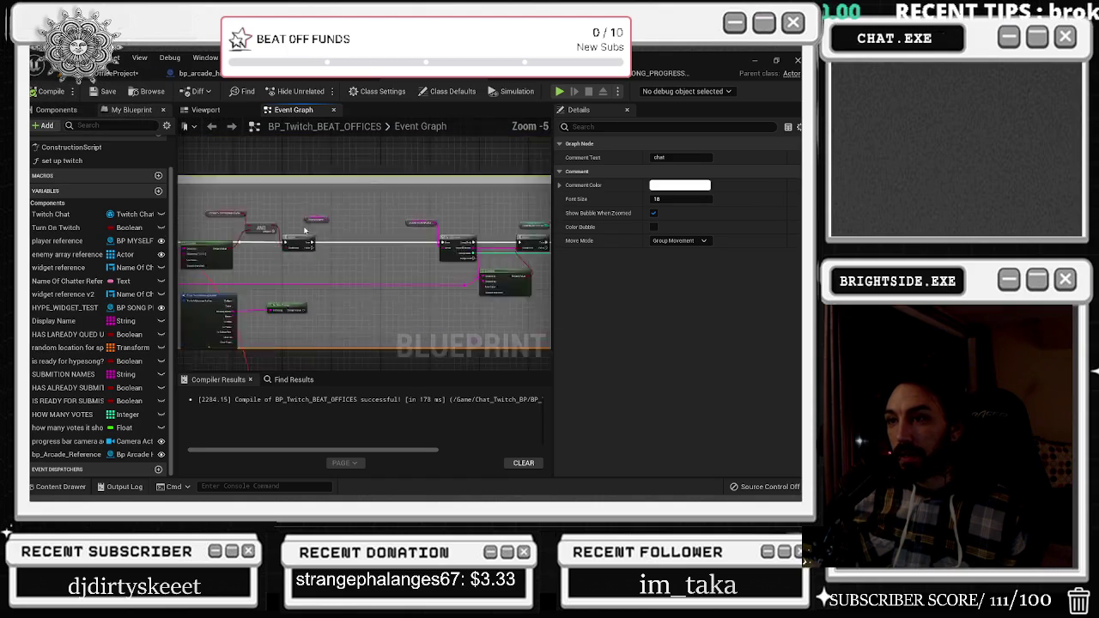
scroll(272, 249, up, 4)
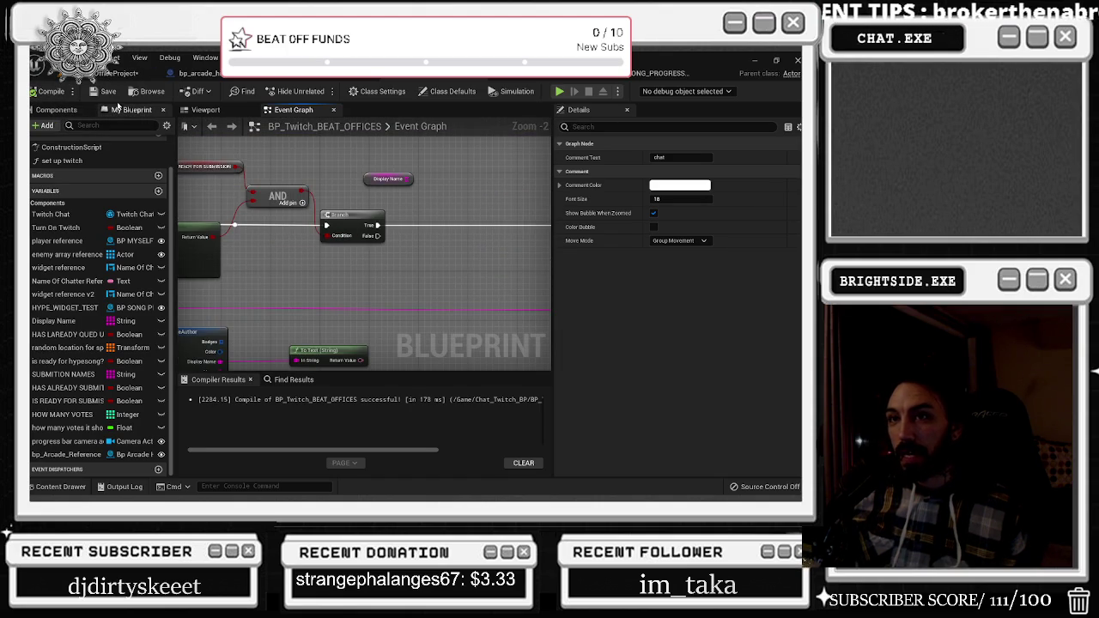
click(97, 74)
click(242, 91)
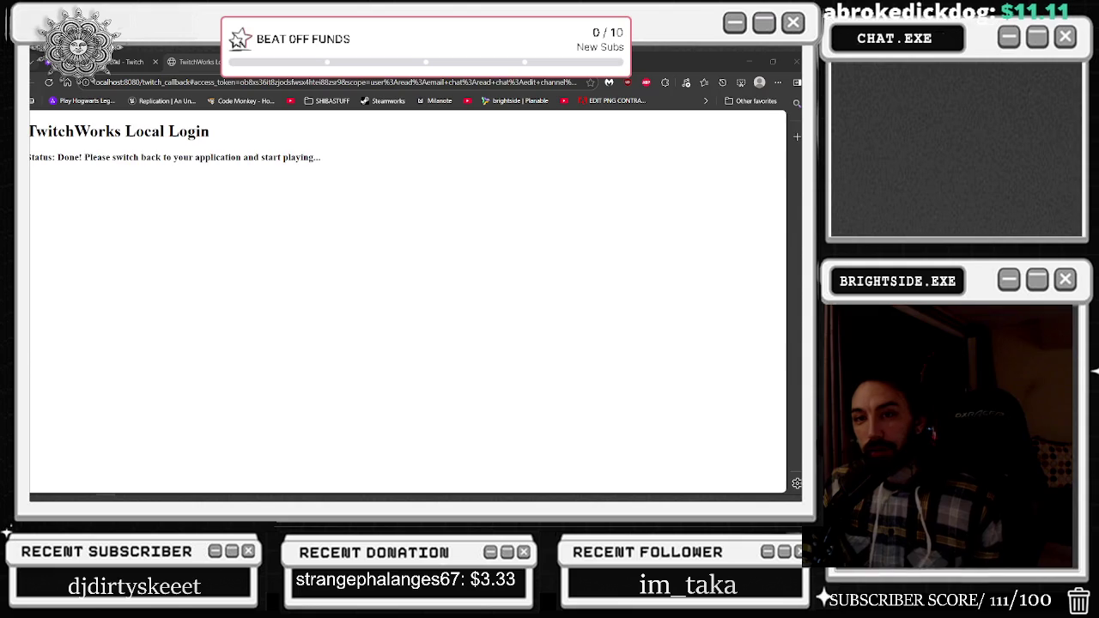
key(alt+Tab)
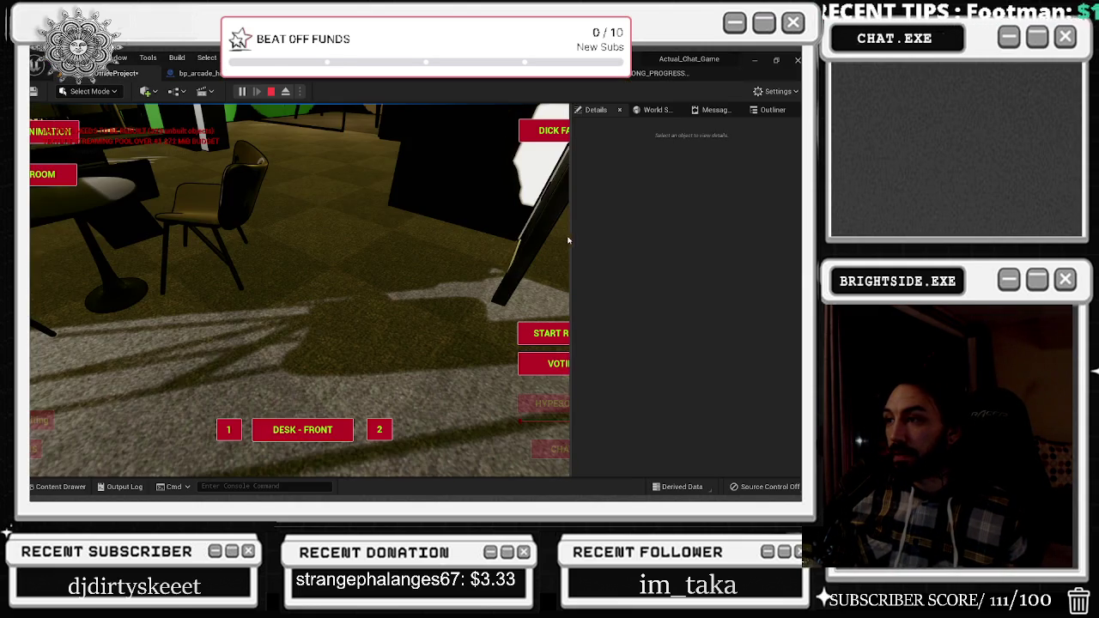
Widen the game viewport and cut the in-game camera to the arcade cabinet
drag(572, 239, 713, 239)
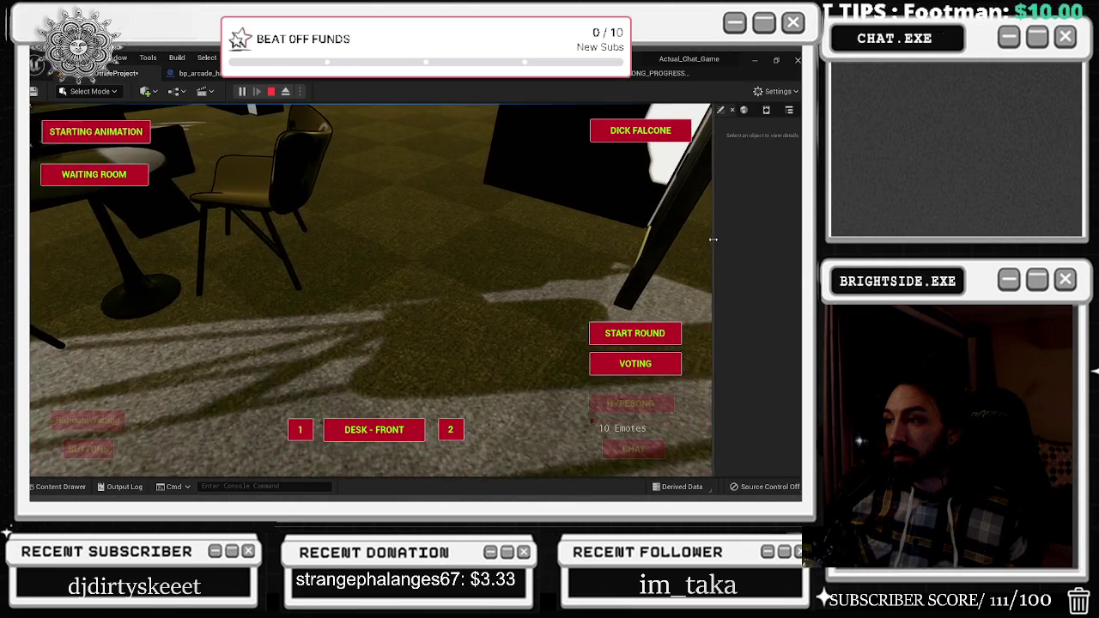
click(626, 410)
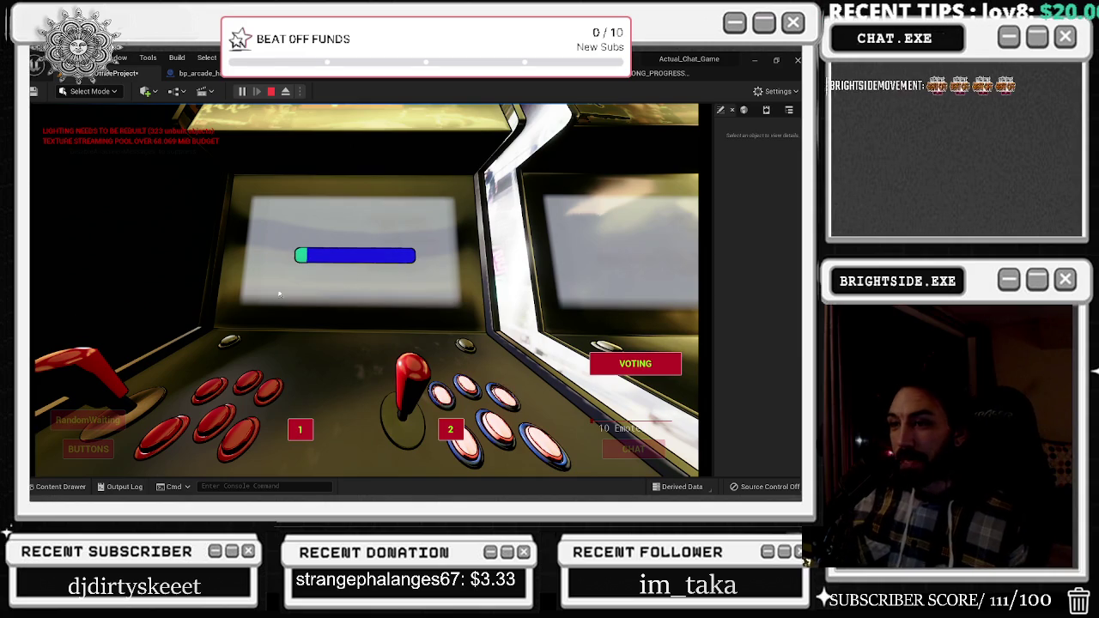
Keep the game running while chat votes fill the arcade bar to 90% GIRTH
key(alt+Tab)
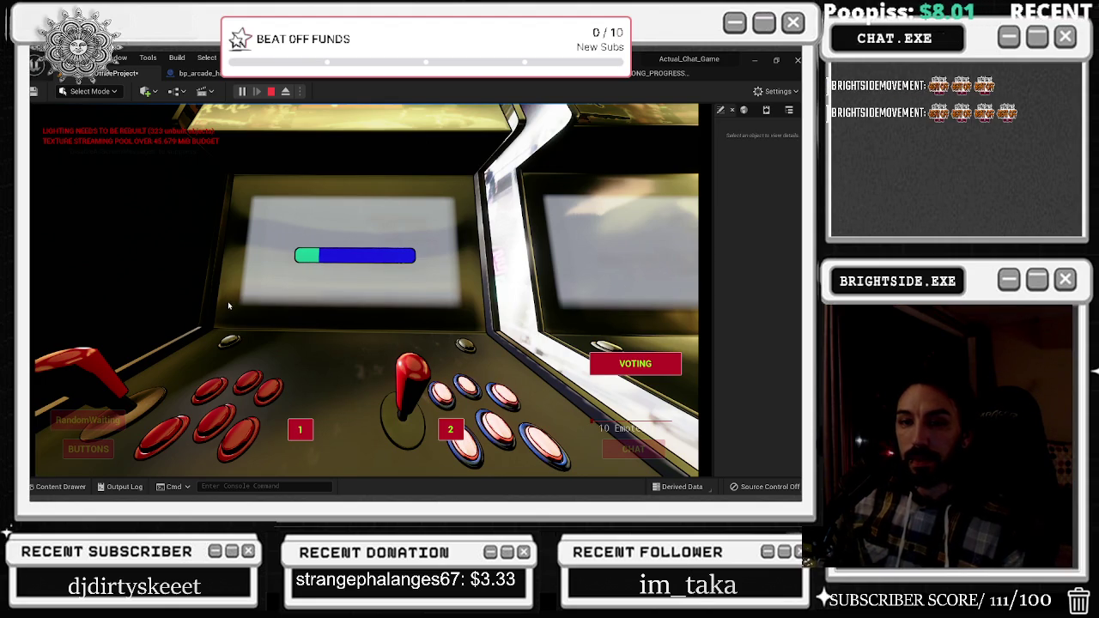
key(alt+Tab)
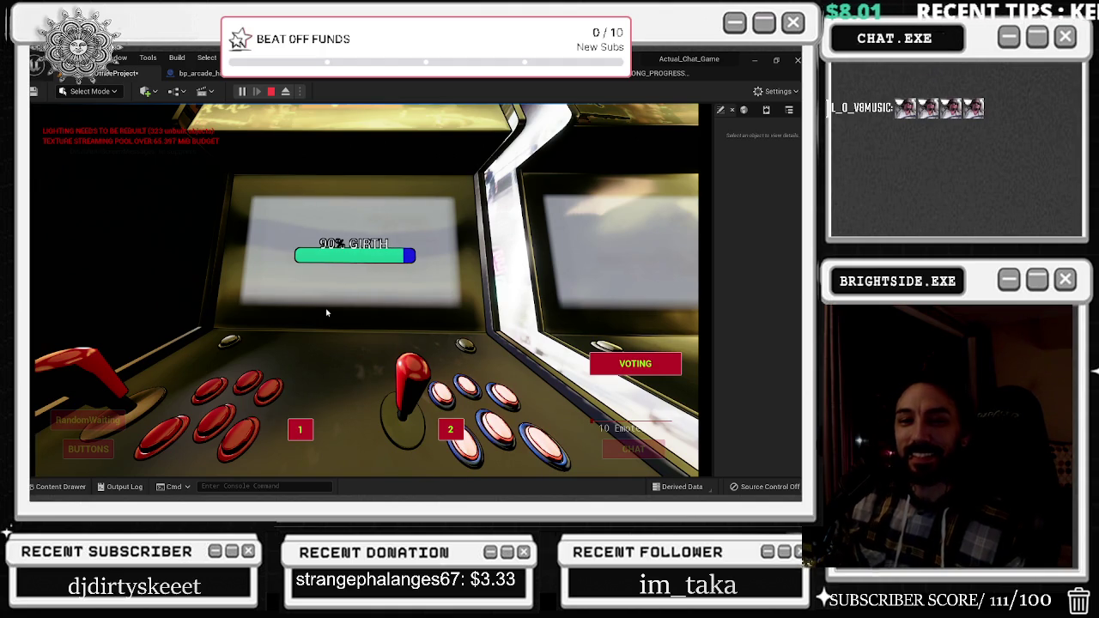
Once the vote bar passes 140%, cut the camera to the office room of computers
key(alt+Tab)
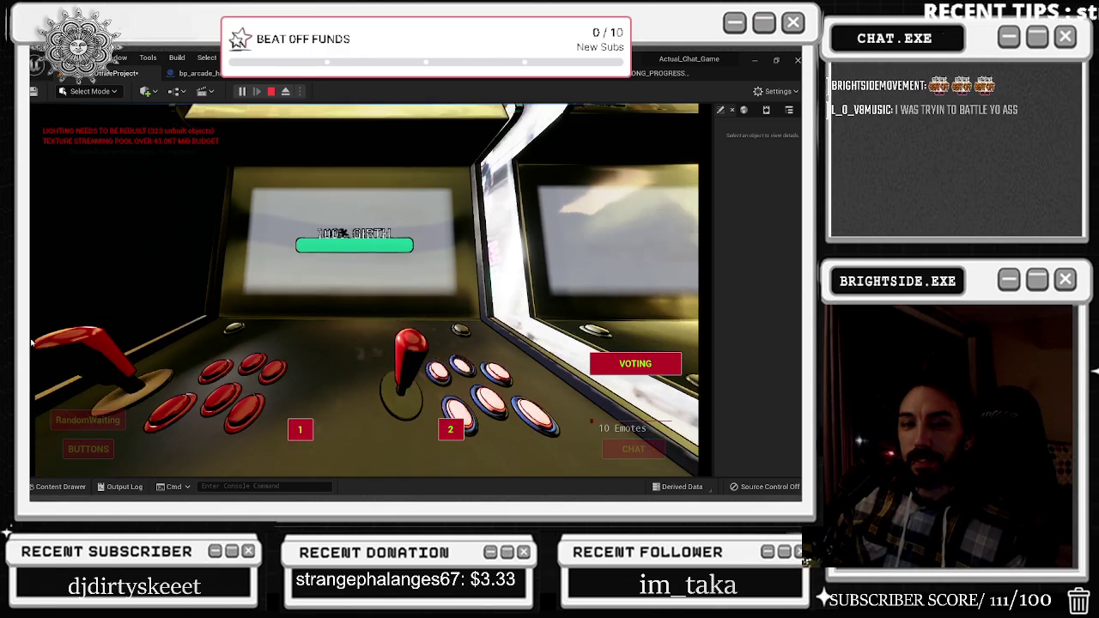
key(alt+Tab)
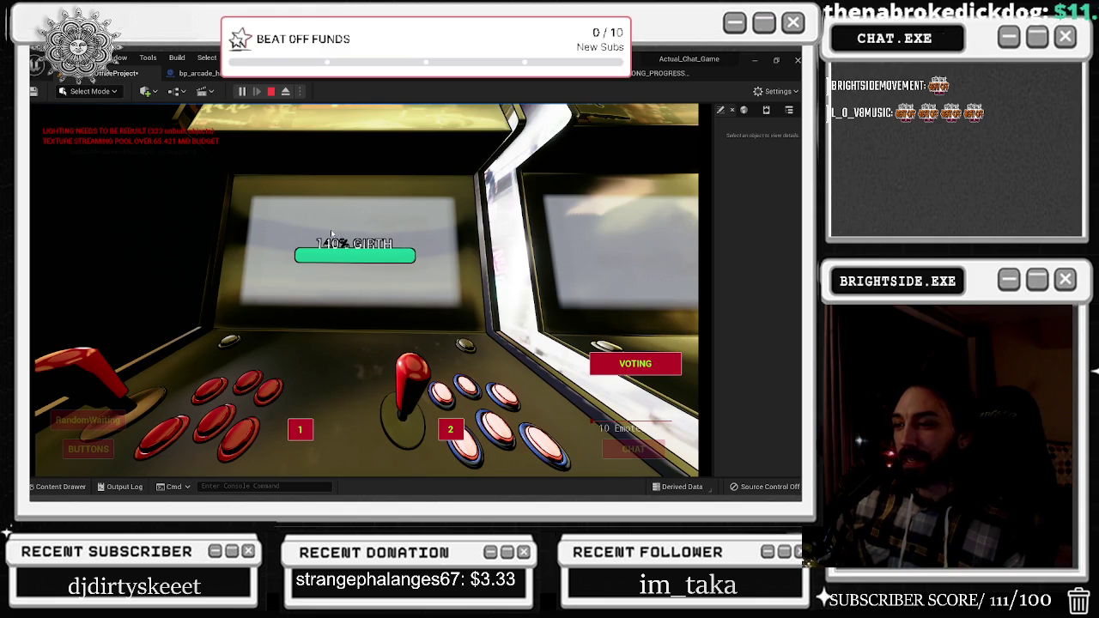
key(alt+Tab)
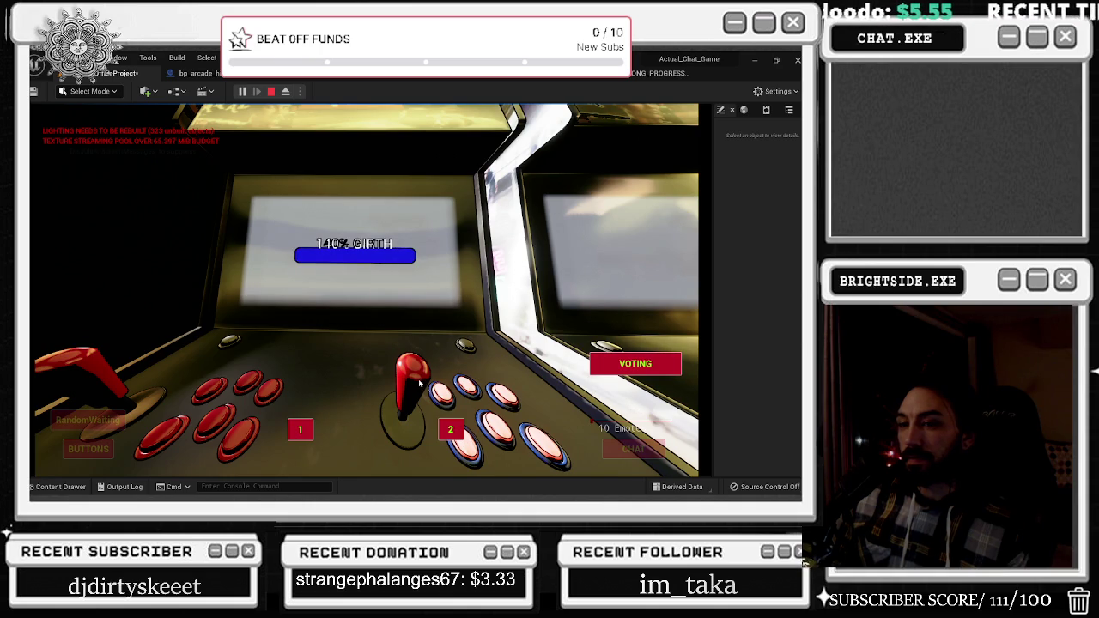
click(117, 420)
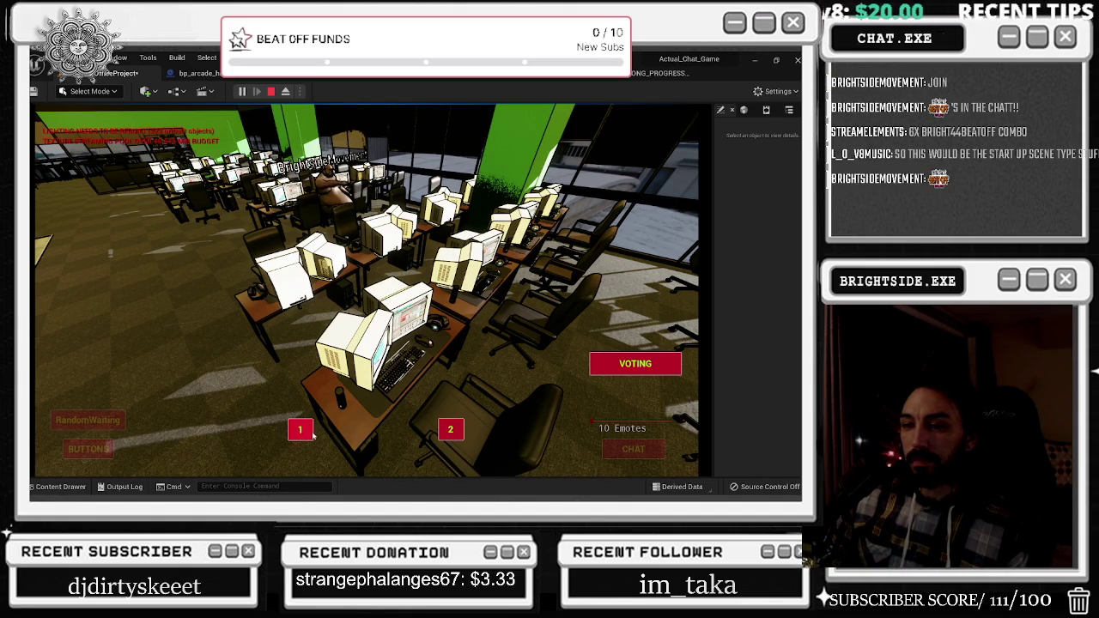
Cut to another office view with RandomWaiting and show all overlay BUTTONS
key(alt+Tab)
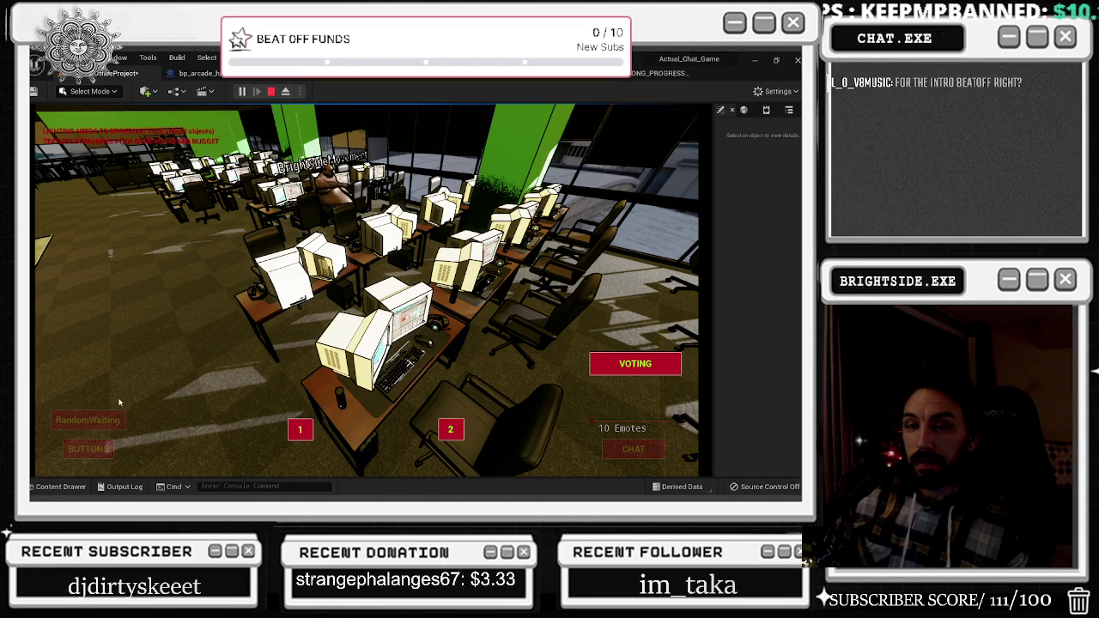
click(92, 421)
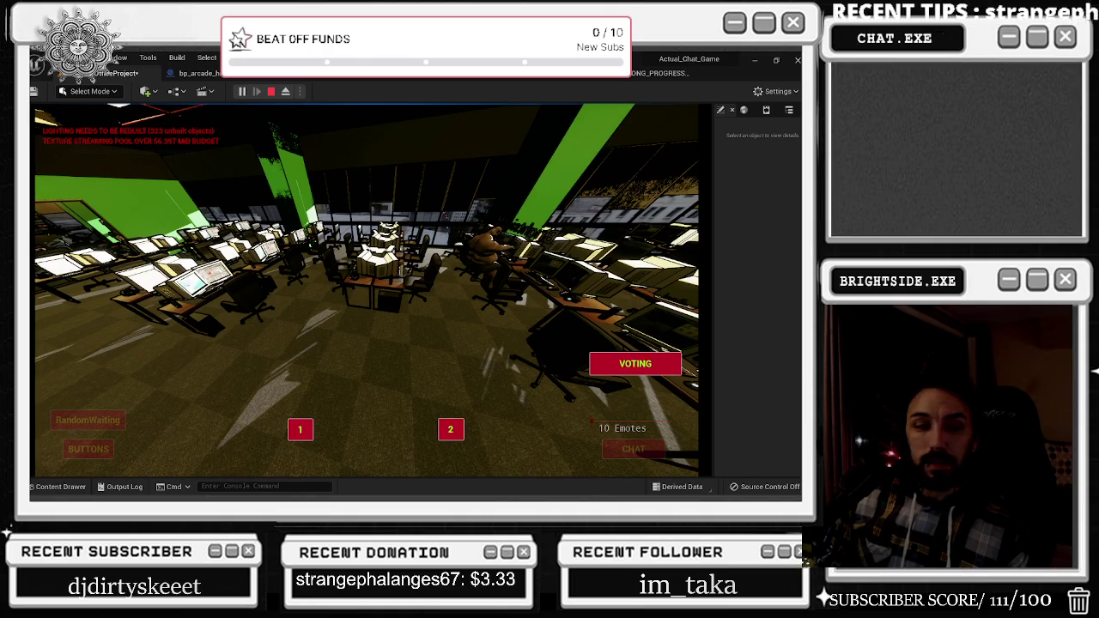
click(91, 450)
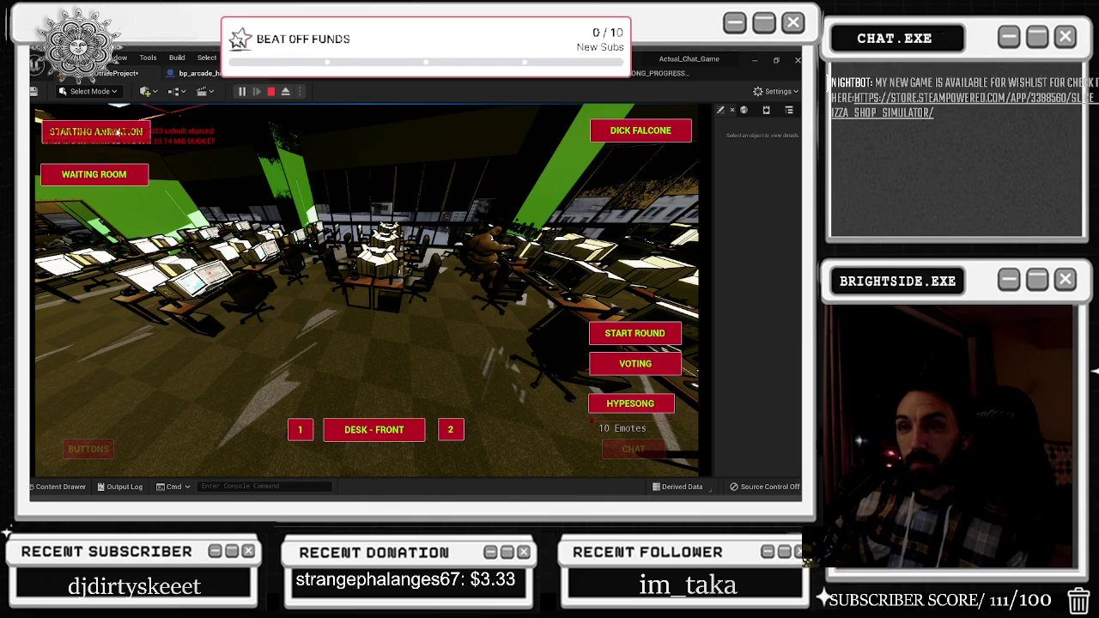
Trigger WAITING ROOM to fade the game into the next scene
click(117, 132)
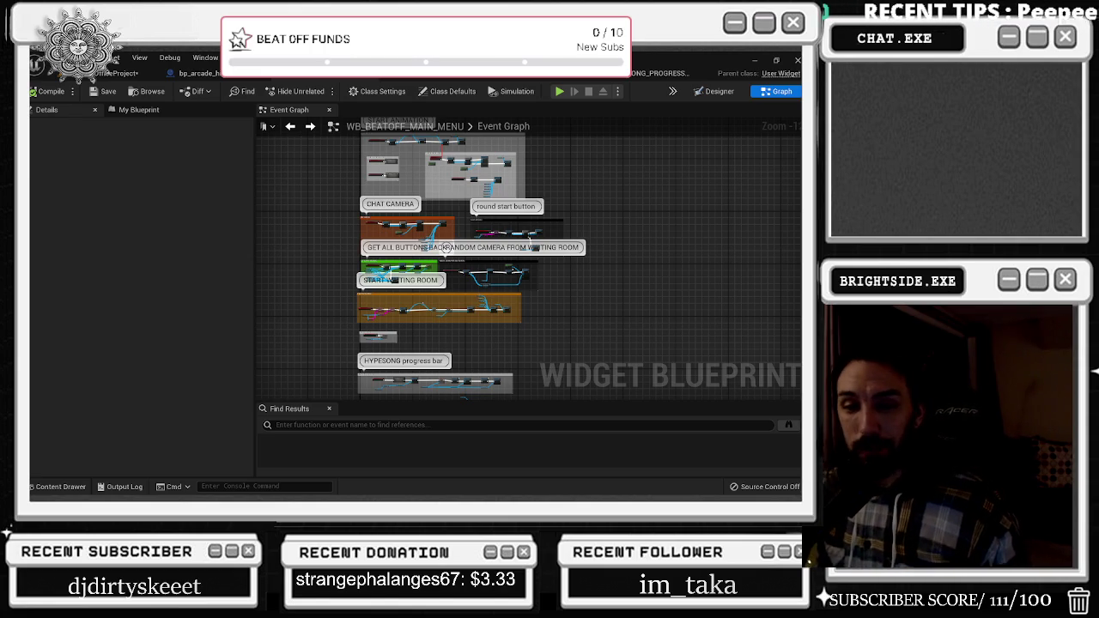
Pan the WB_BEATOFF_MAIN_MENU event graph up to reveal the mouse comment group
drag(294, 270, 275, 269)
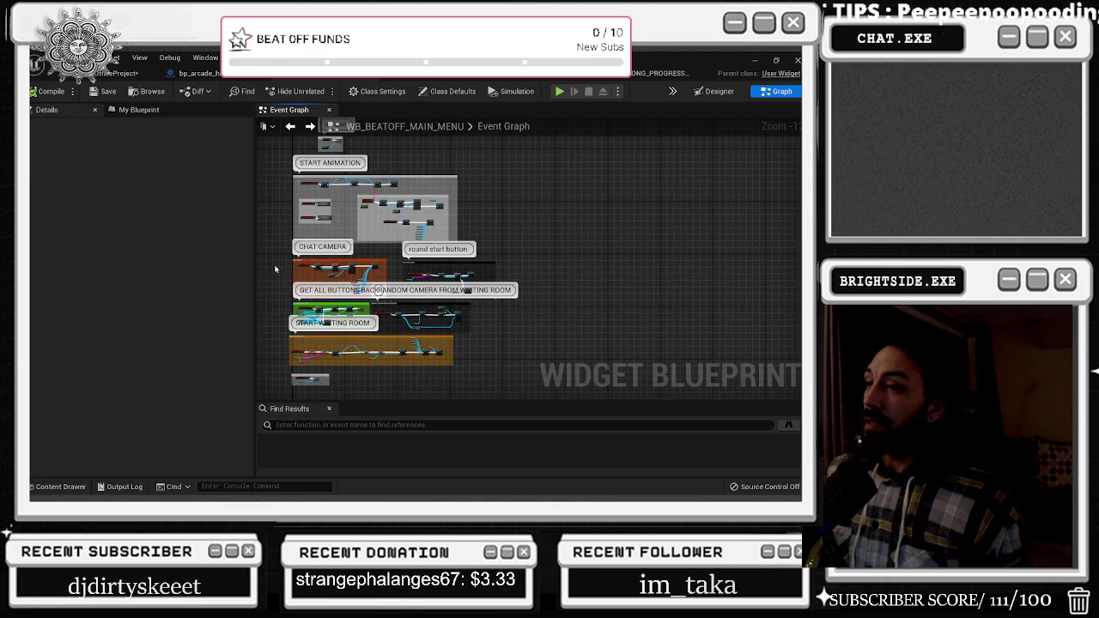
drag(381, 185, 394, 249)
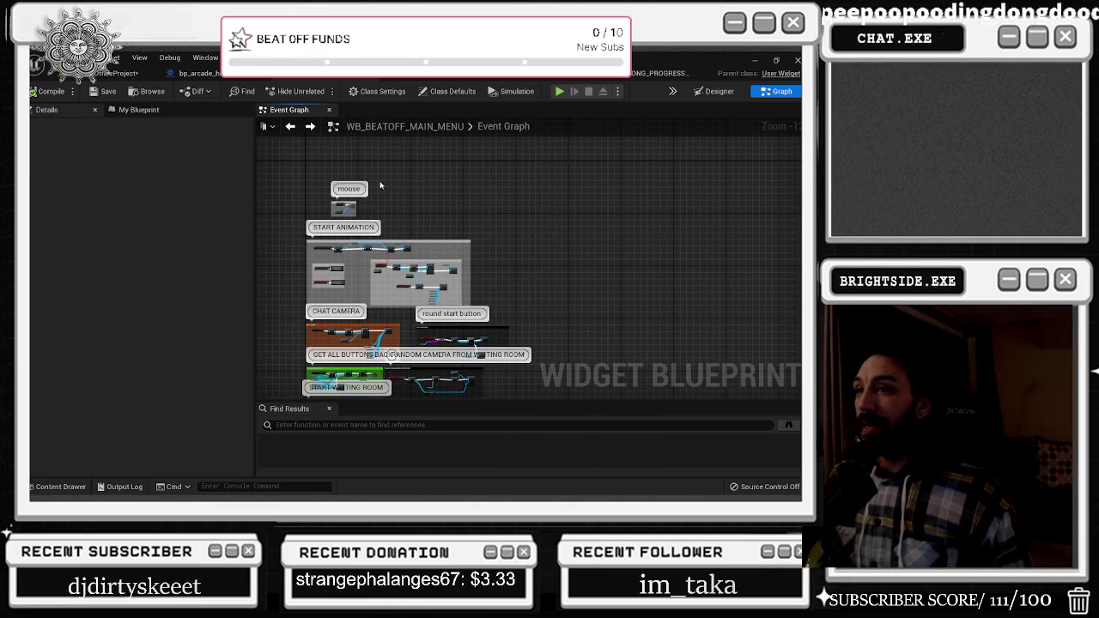
Open BP_Twitch_BEAT_OFFICES and nudge Break TwitchMessage beside the On Chat Talking event
click(446, 75)
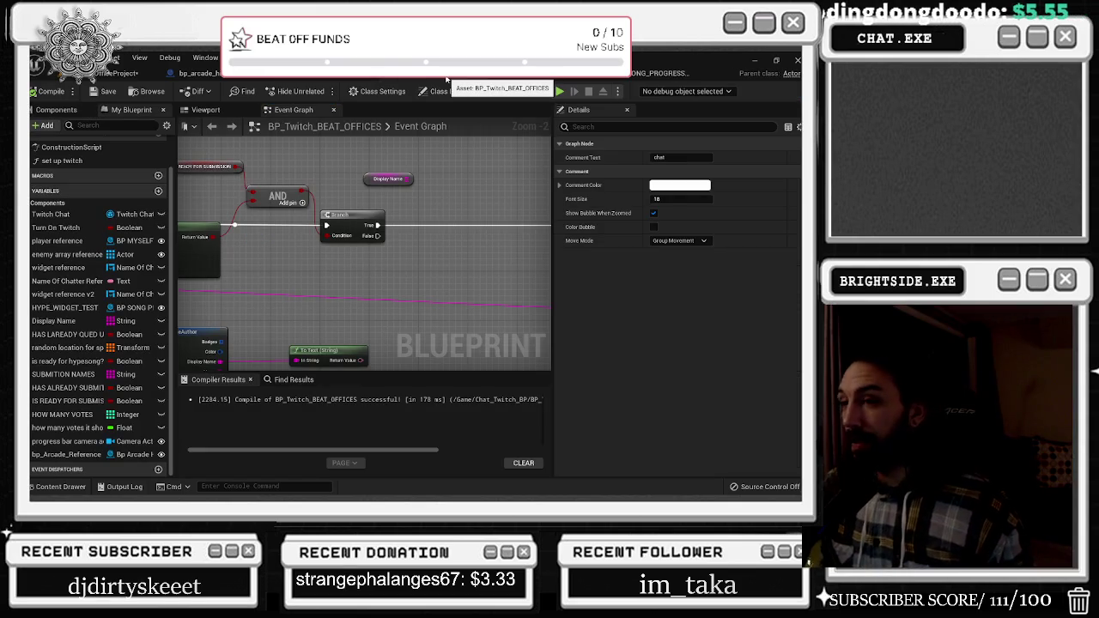
click(348, 196)
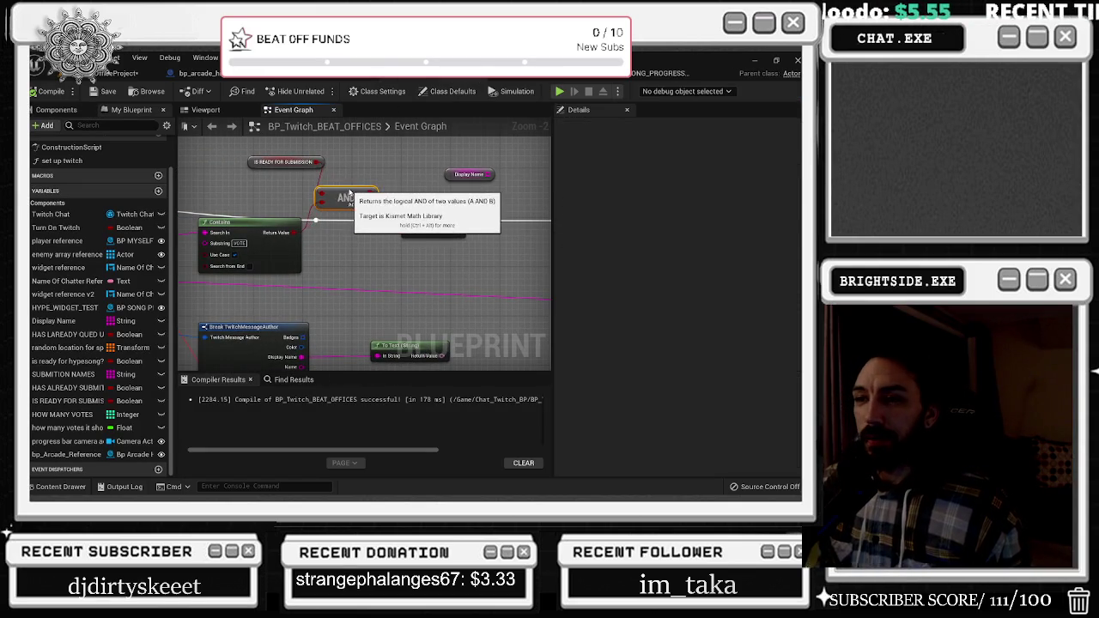
scroll(349, 192, up, 1)
click(348, 188)
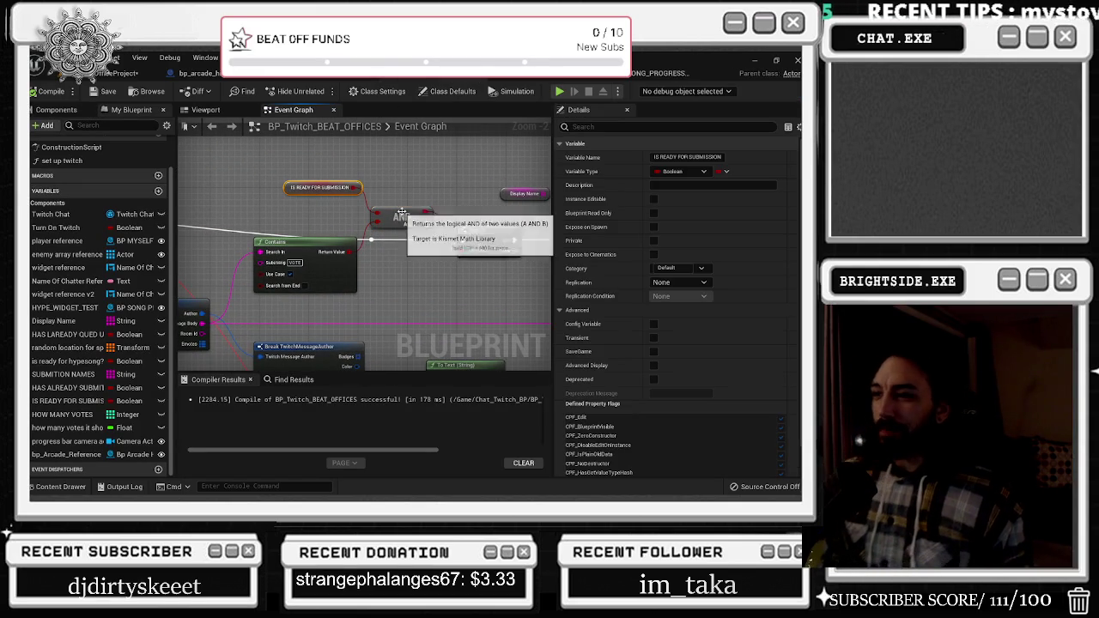
drag(493, 230, 644, 222)
drag(552, 238, 550, 239)
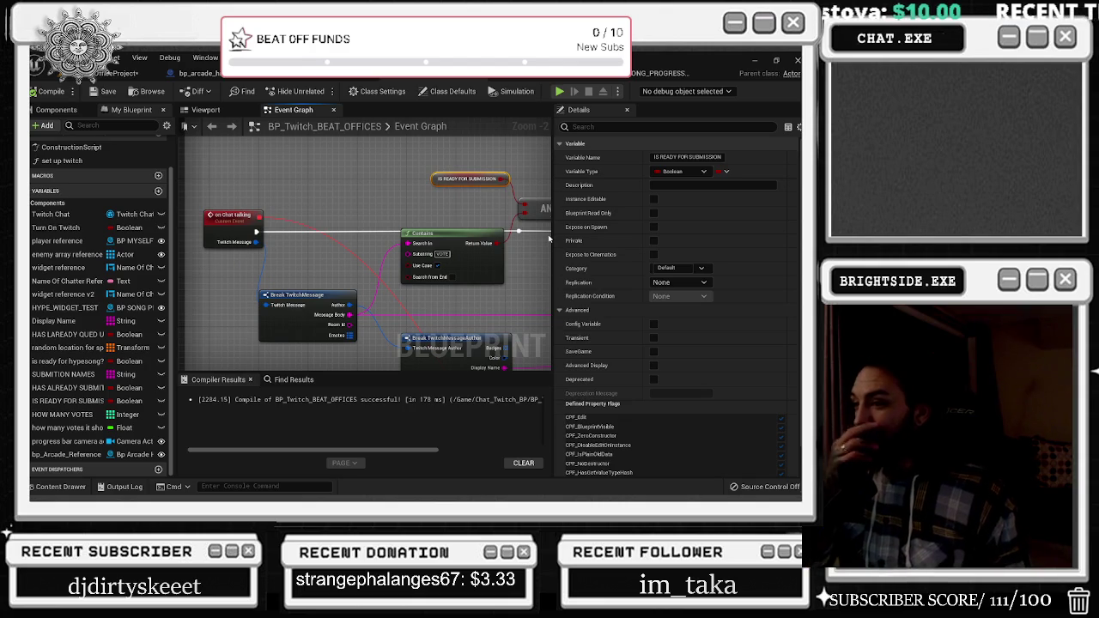
drag(296, 301, 303, 300)
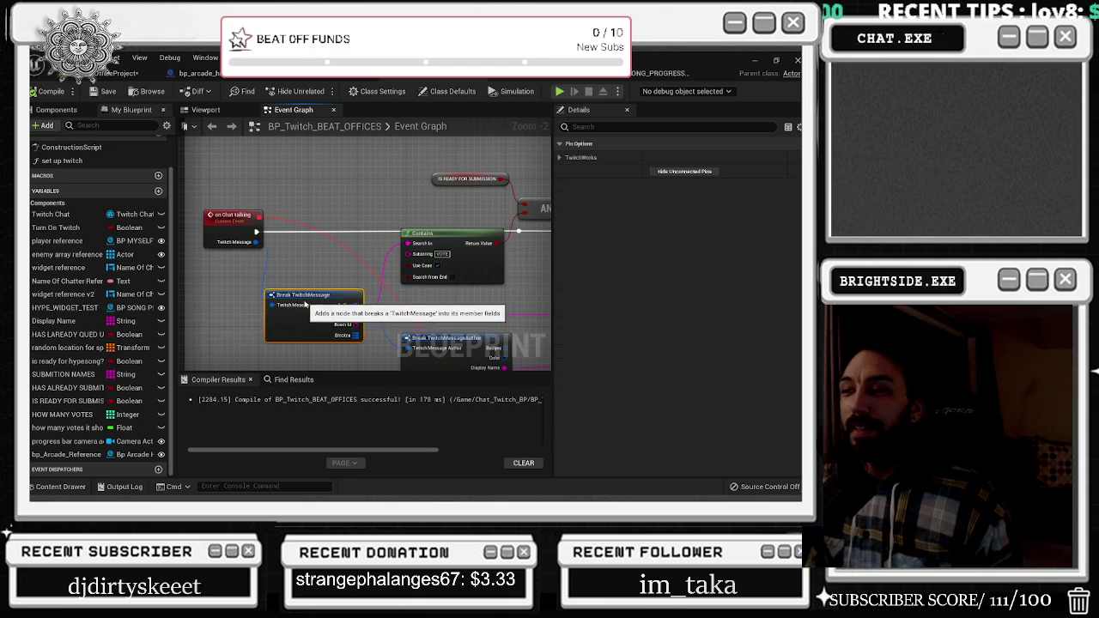
scroll(324, 203, down, 2)
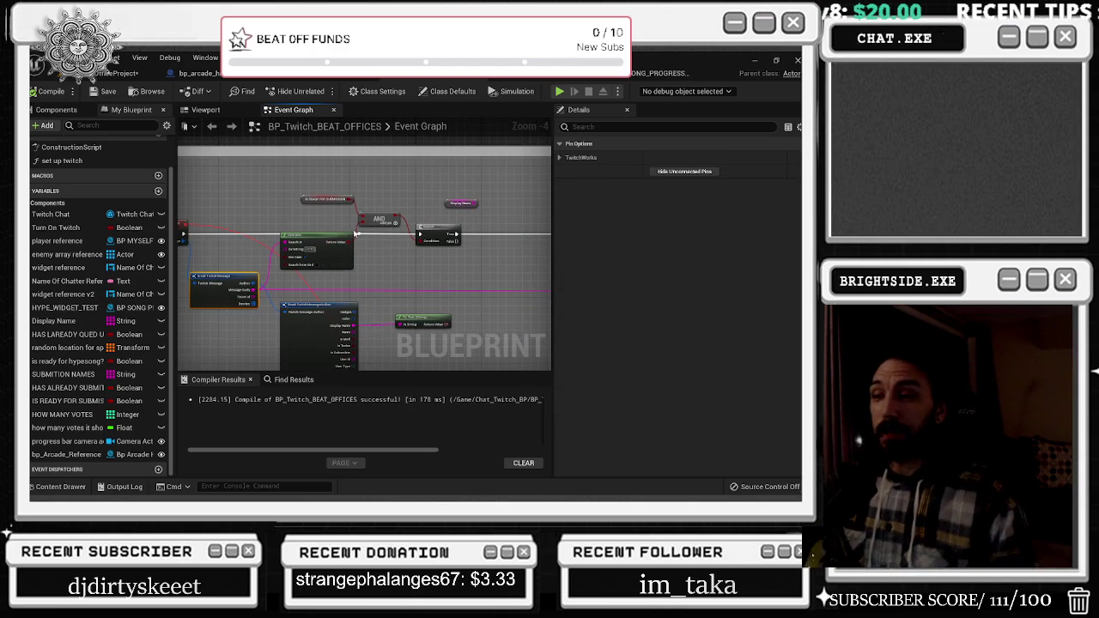
scroll(289, 241, down, 1)
scroll(292, 241, up, 2)
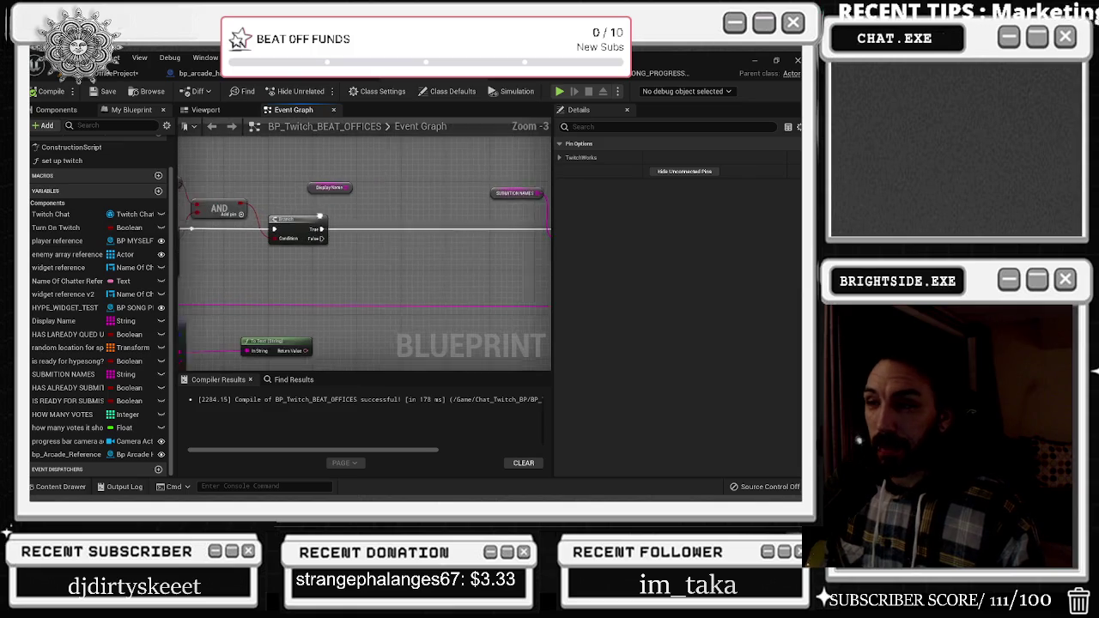
scroll(329, 199, down, 2)
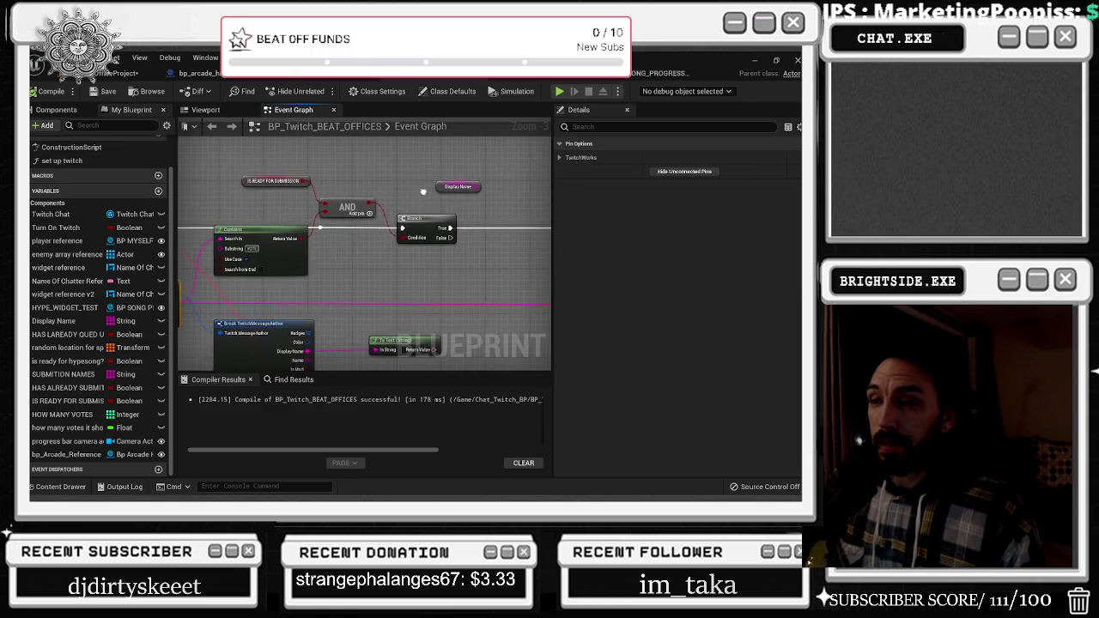
scroll(366, 206, up, 2)
click(249, 216)
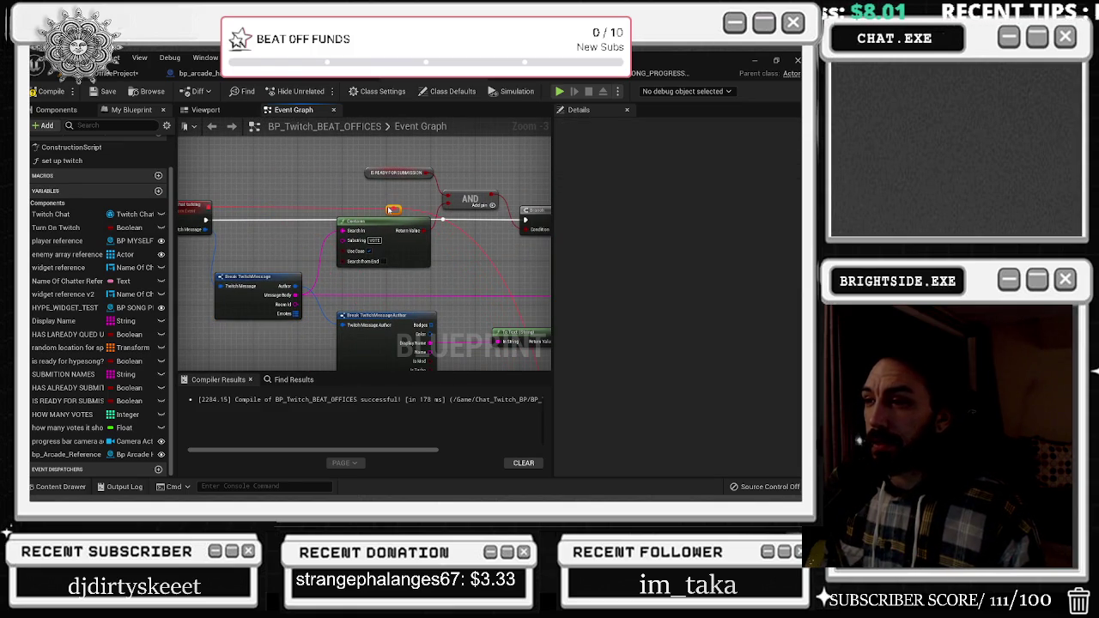
Move the GET node down and left near the For Each Loop and SUBMITION NAMES nodes
drag(388, 209, 498, 269)
mouse_move(365, 257)
mouse_down()
mouse_move(243, 201)
mouse_move(201, 200)
mouse_up()
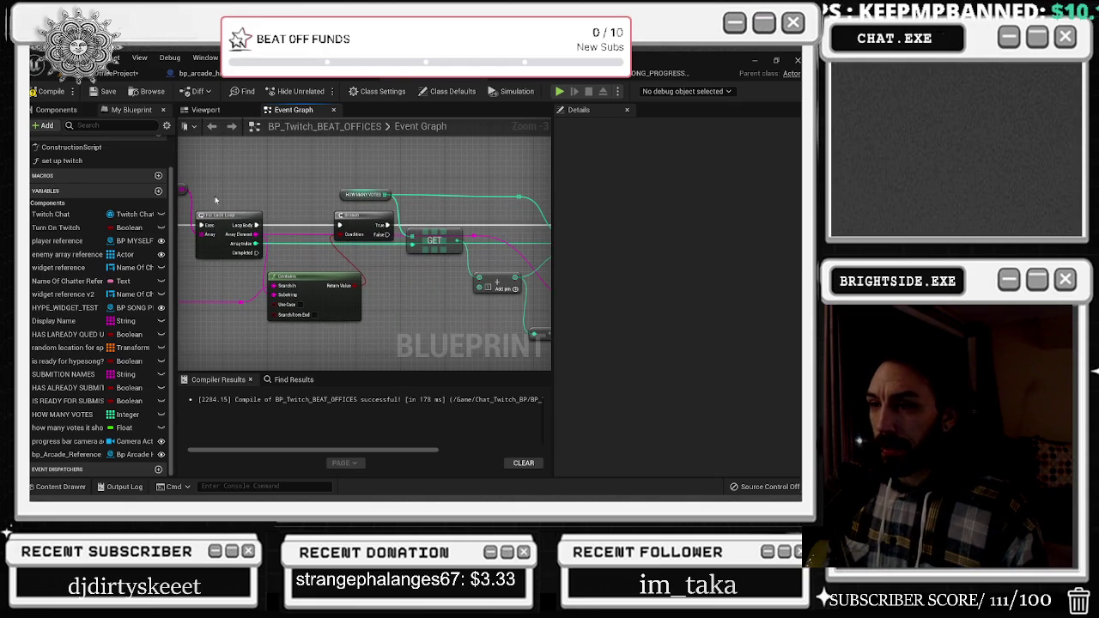
click(228, 219)
click(437, 244)
drag(437, 244, 427, 267)
drag(295, 224, 341, 230)
click(273, 231)
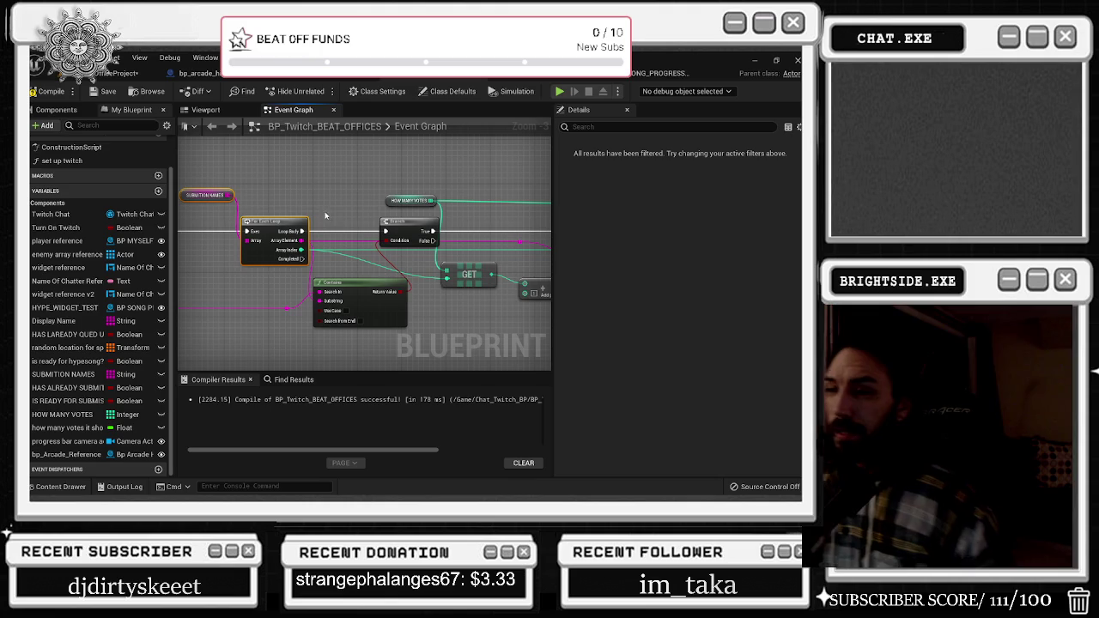
scroll(357, 240, down, 1)
scroll(352, 247, up, 1)
scroll(352, 248, up, 1)
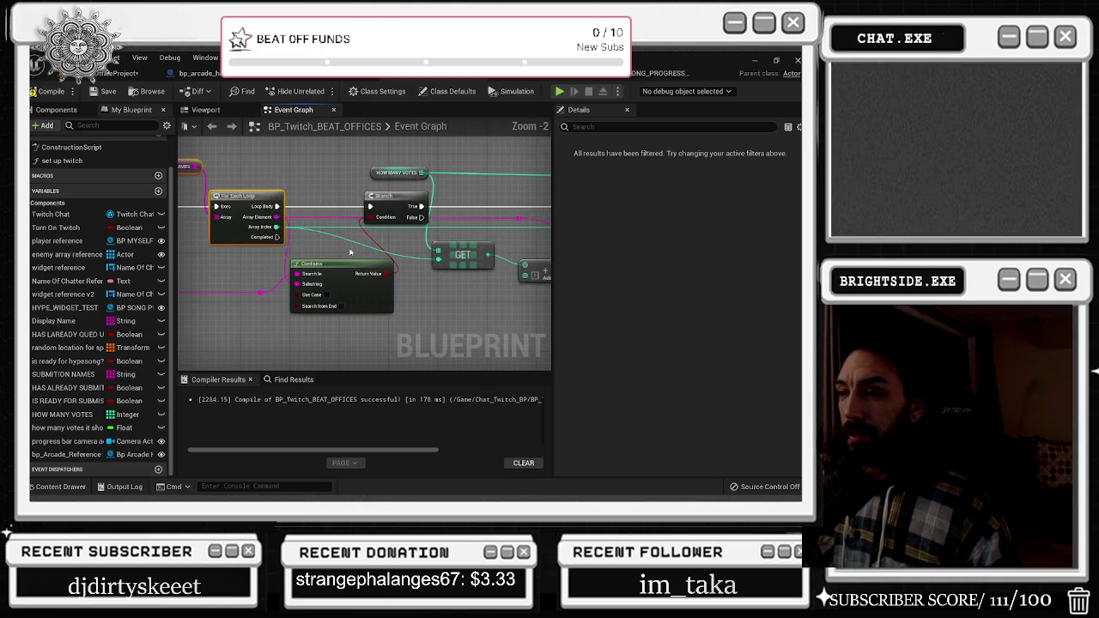
click(345, 262)
Nudge the addition node right beside Set Array Elem and recentre on GET and Branch
drag(369, 162, 430, 225)
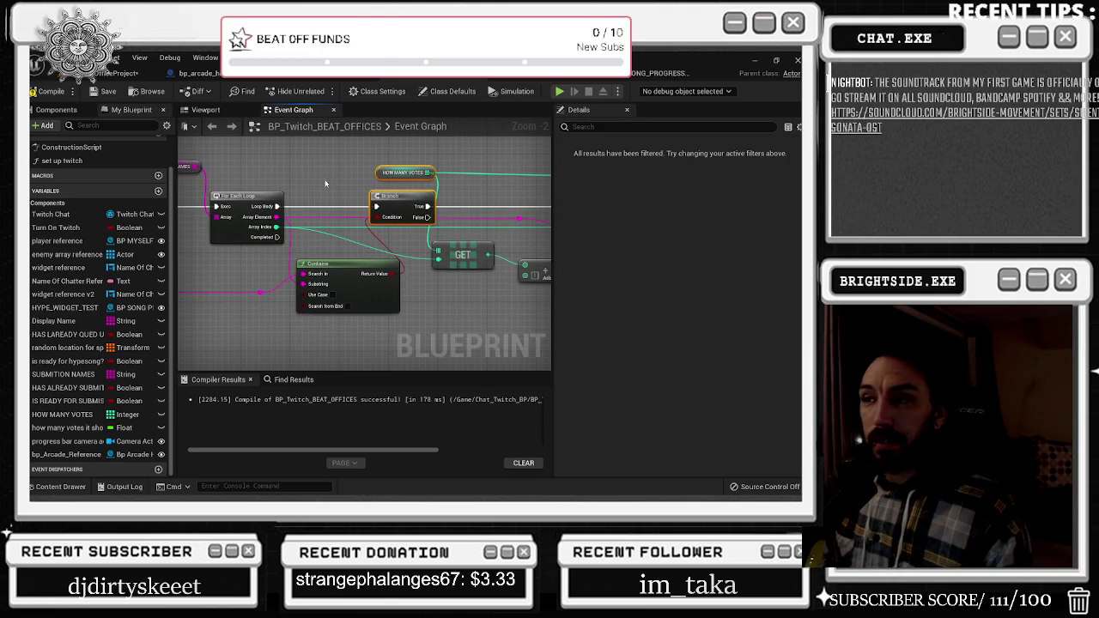
drag(321, 249, 355, 253)
click(231, 166)
mouse_move(476, 241)
mouse_down()
mouse_move(304, 246)
mouse_move(323, 247)
mouse_up()
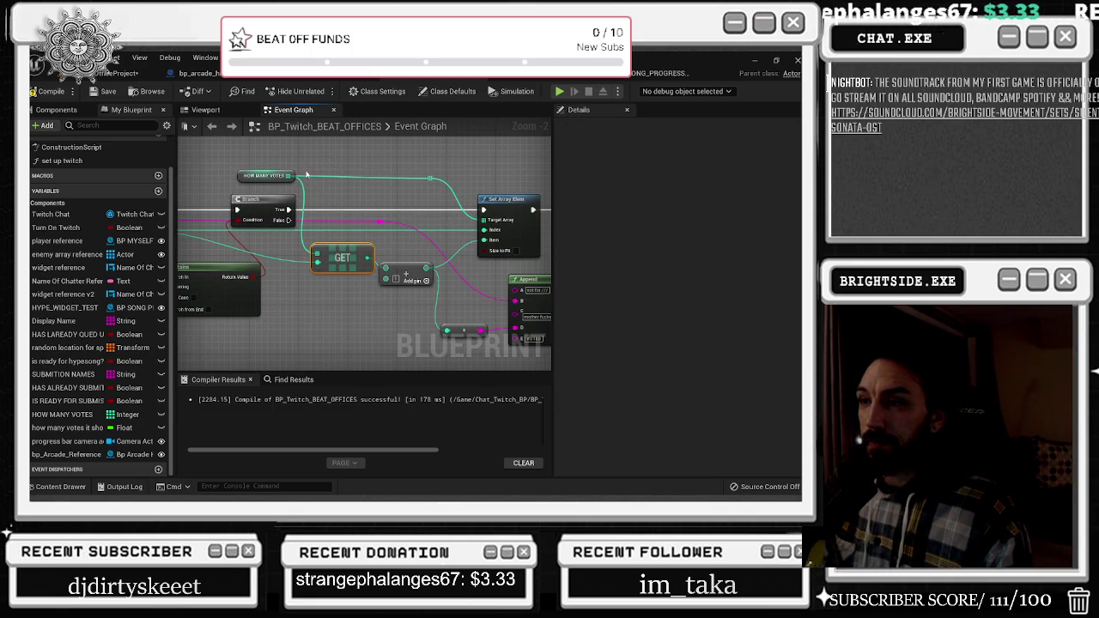
mouse_move(411, 268)
mouse_down()
mouse_move(458, 243)
mouse_move(445, 262)
mouse_up()
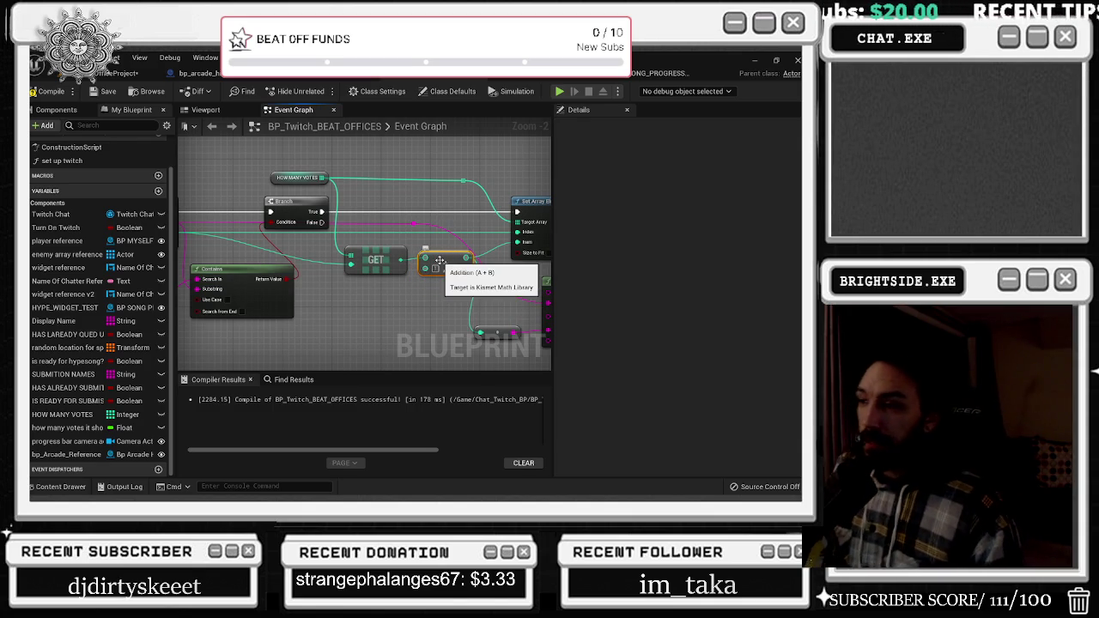
drag(439, 261, 358, 286)
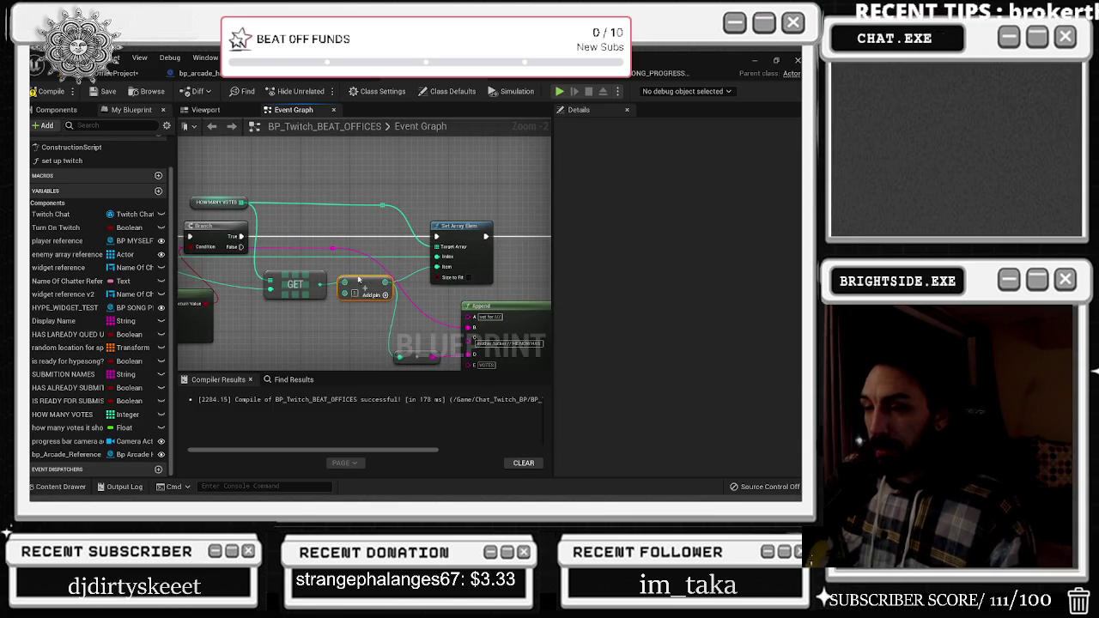
drag(313, 215, 453, 204)
Add two Set Array Elem nodes from the HOW MANY VOTES array pin
mouse_move(380, 192)
mouse_down()
mouse_move(442, 180)
mouse_move(350, 181)
mouse_up()
text(SET)
key(Return)
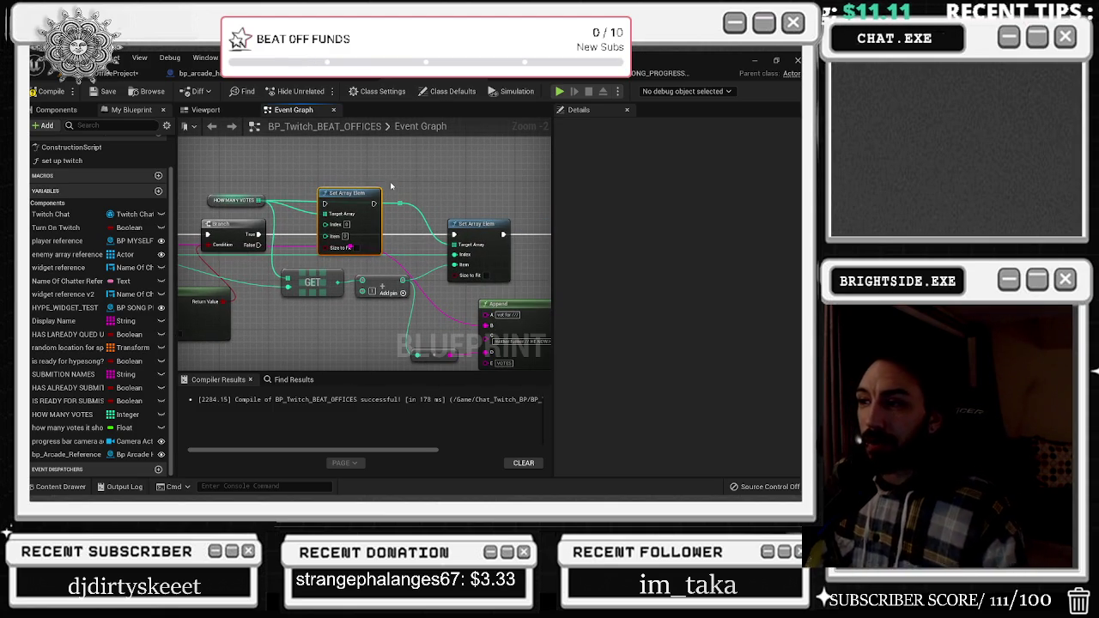
drag(258, 200, 310, 201)
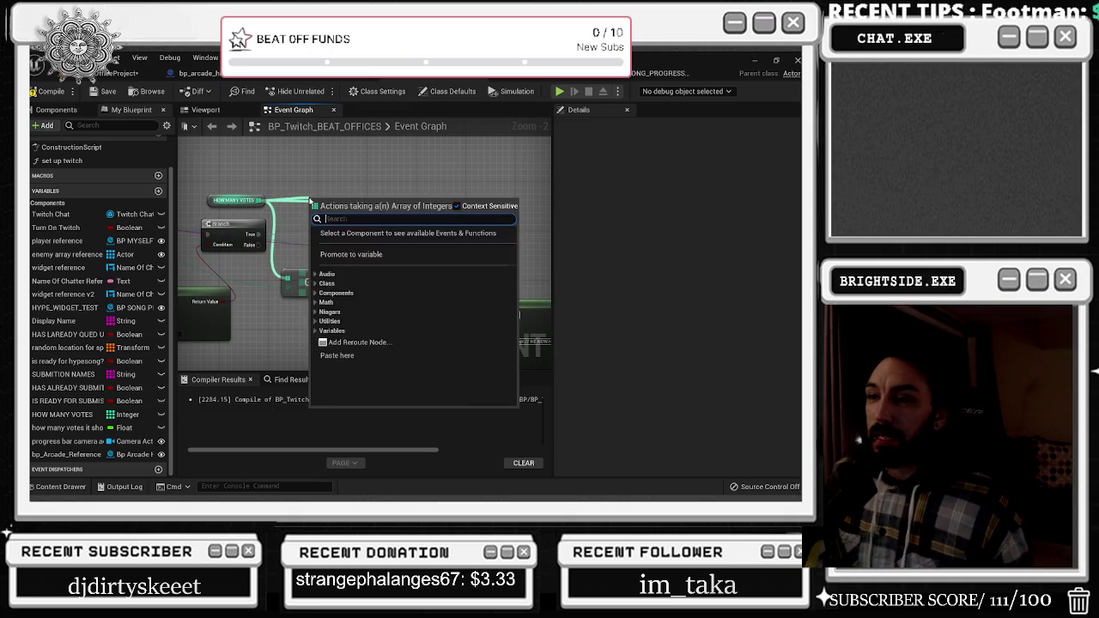
text(SET)
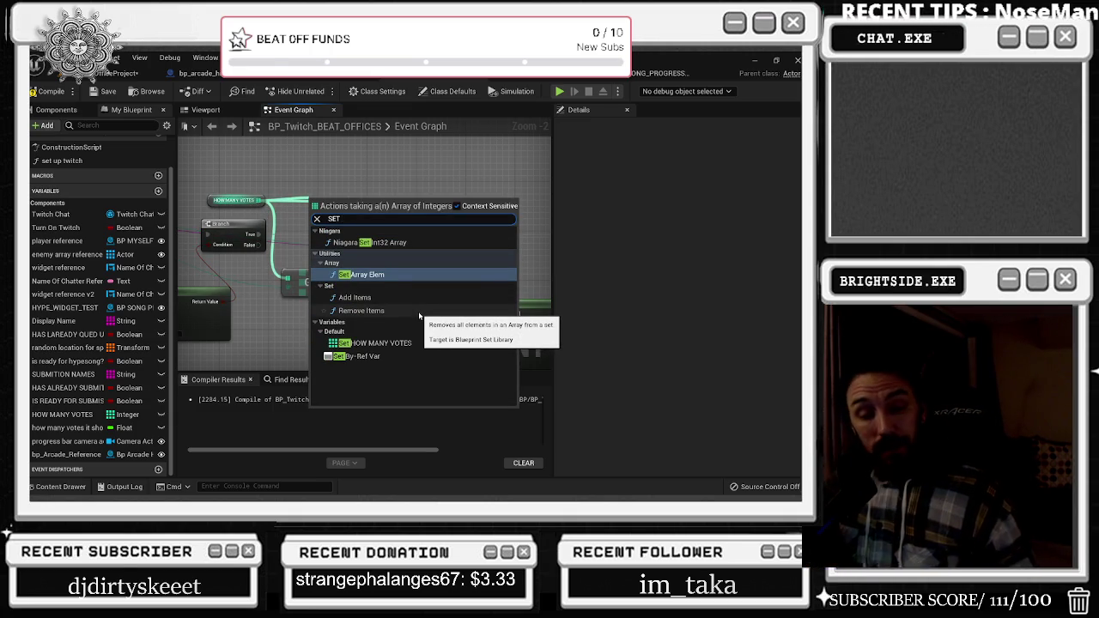
key(Return)
key(alt+Tab)
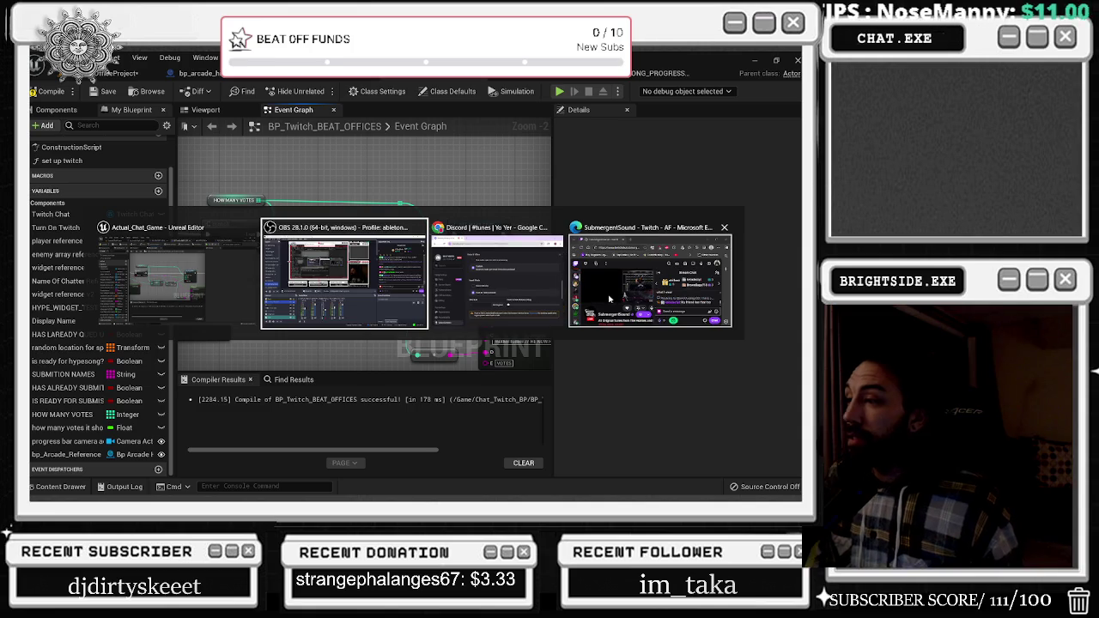
Return to the BP_Twitch_BEAT_OFFICES Event Graph in the Unreal Editor
key(alt+Tab)
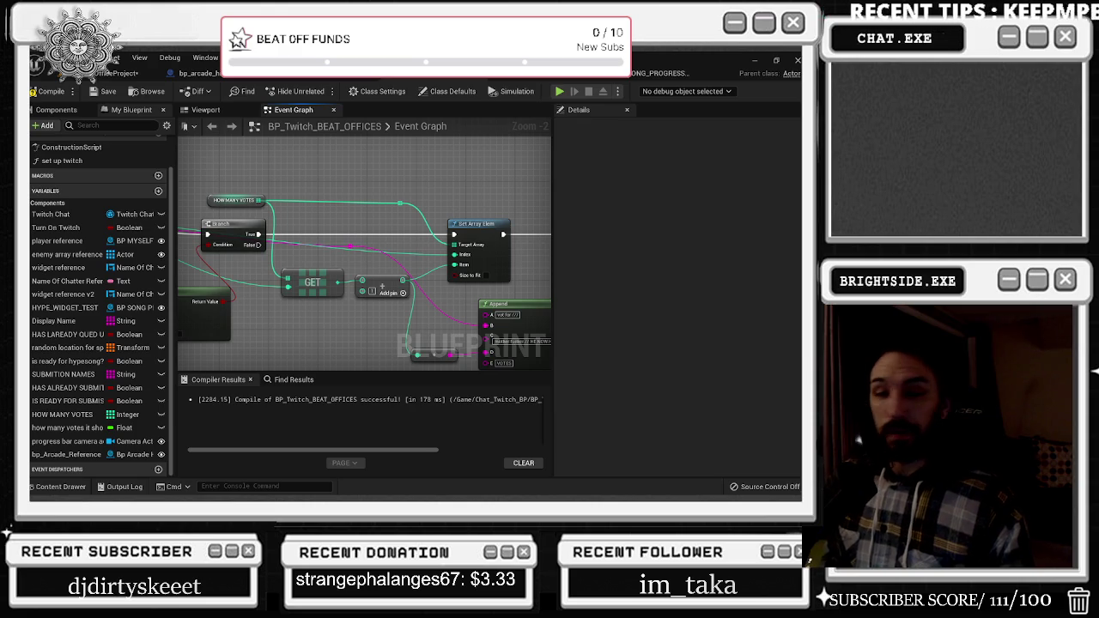
Select the GET and Add nodes and move them up and right together
drag(308, 154, 450, 145)
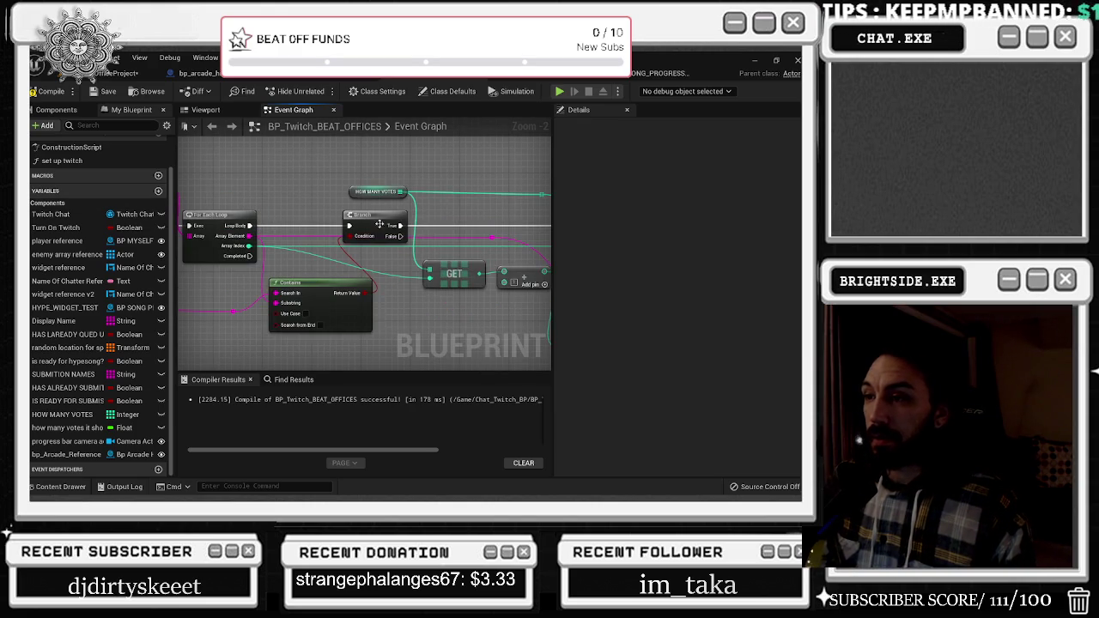
drag(379, 234, 261, 248)
mouse_move(249, 194)
mouse_down()
mouse_move(308, 230)
mouse_move(251, 217)
mouse_up()
click(267, 275)
ctrl+click(342, 279)
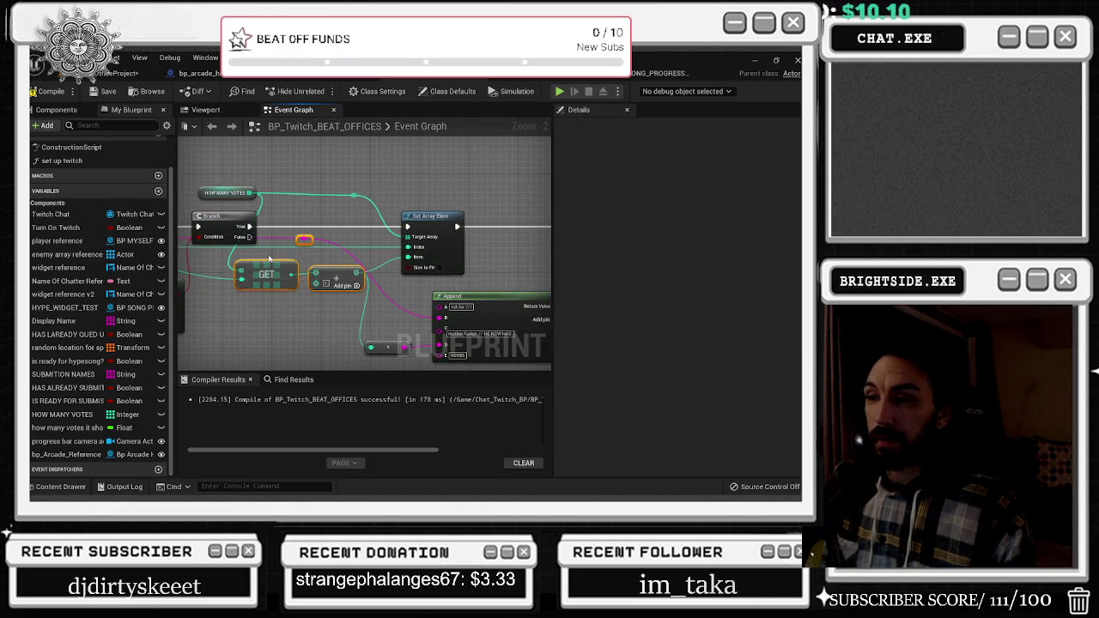
drag(335, 276, 367, 266)
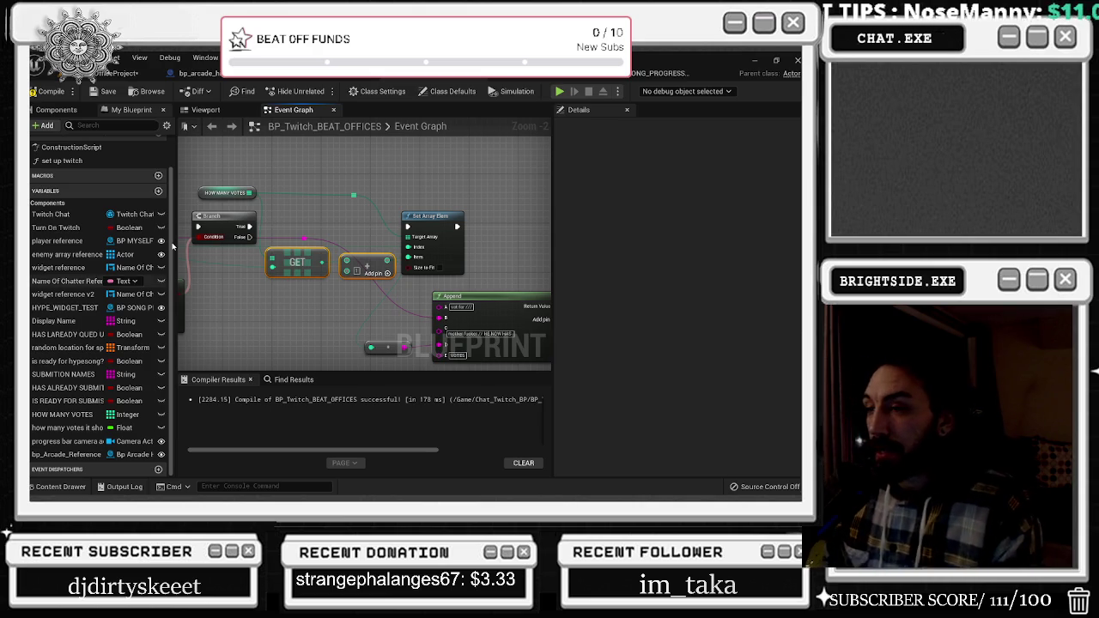
Nudge the Add node and drag the wire's reroute point left toward the Branch
click(324, 208)
click(410, 221)
drag(318, 259, 324, 266)
drag(237, 311, 274, 306)
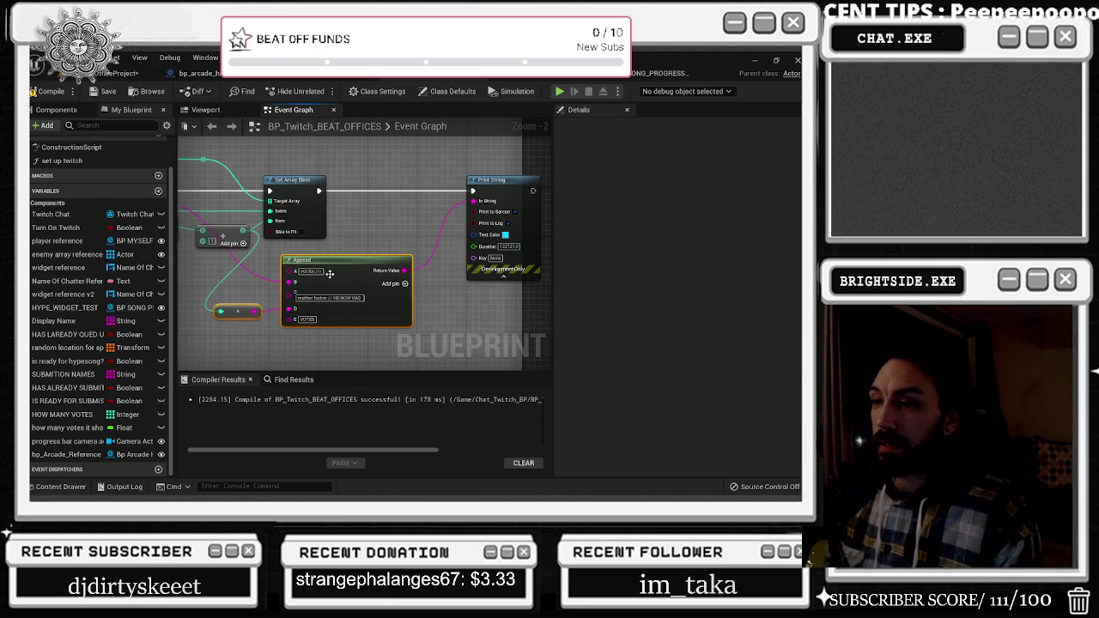
drag(369, 271, 493, 263)
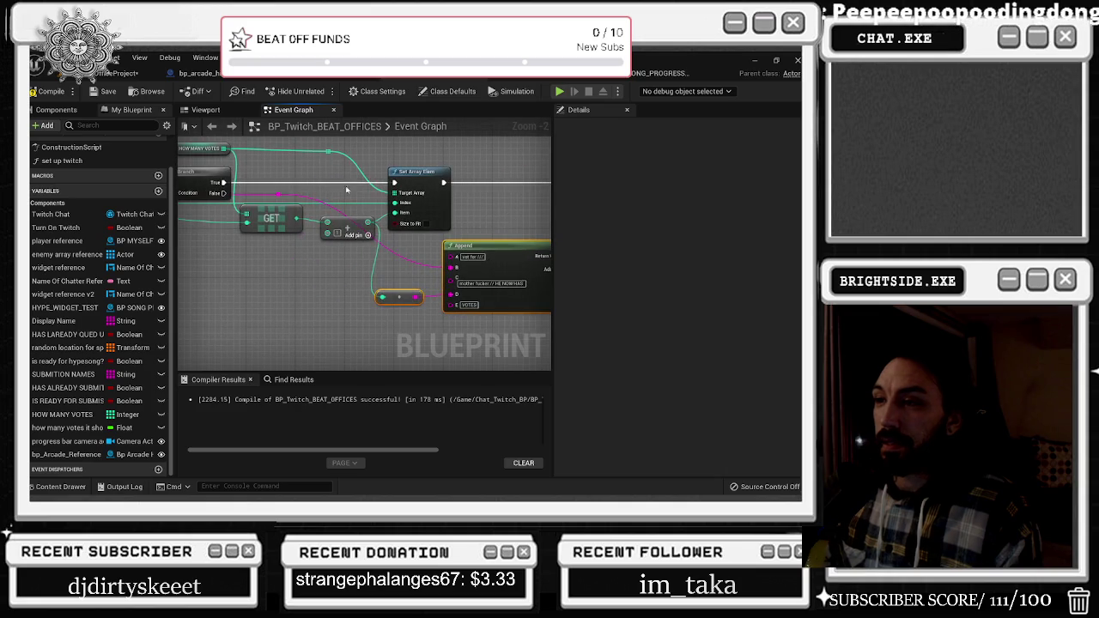
mouse_move(403, 297)
mouse_down()
mouse_move(276, 265)
mouse_move(243, 289)
mouse_move(254, 265)
mouse_move(385, 282)
mouse_move(259, 284)
mouse_move(282, 283)
mouse_move(235, 263)
mouse_up()
Shift the reroute point back a little right and zoom in on the Branch to 1:1
mouse_move(349, 250)
mouse_down()
mouse_move(255, 254)
mouse_move(270, 207)
mouse_up()
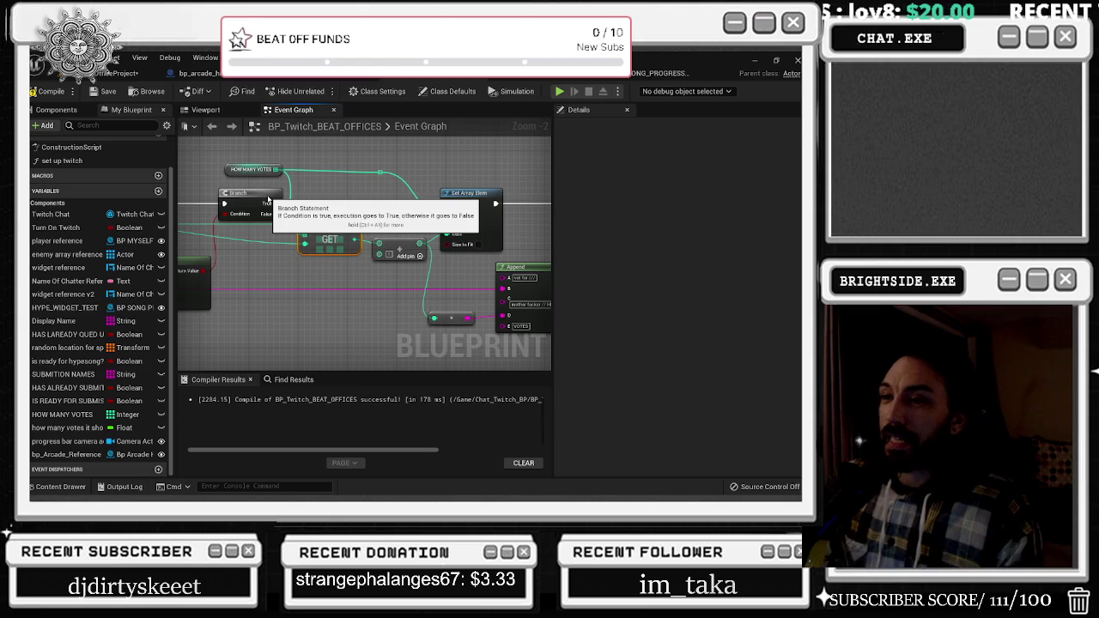
click(263, 193)
mouse_move(343, 172)
mouse_down()
mouse_move(238, 173)
mouse_move(324, 174)
mouse_up()
click(273, 174)
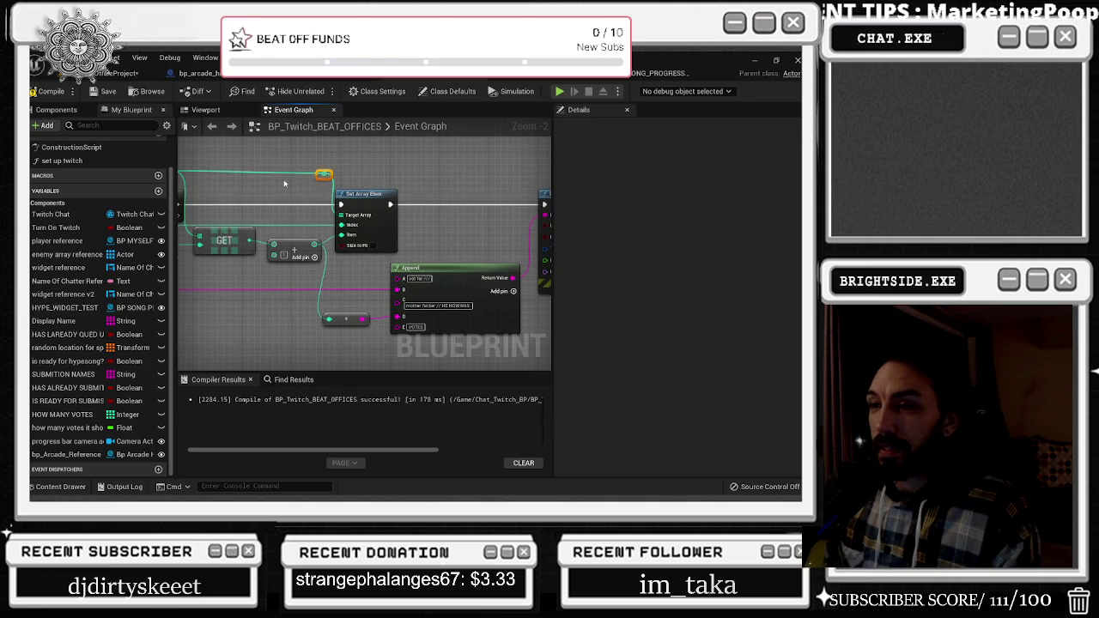
drag(170, 197, 282, 197)
click(282, 196)
scroll(284, 196, up, 3)
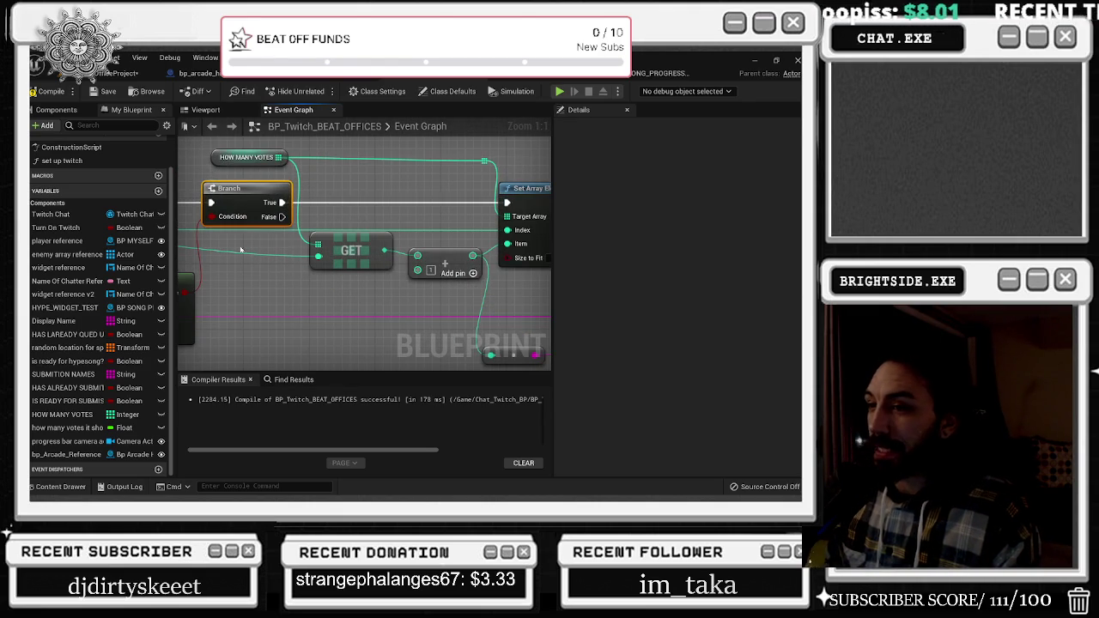
drag(309, 183, 458, 178)
mouse_move(292, 239)
mouse_down()
mouse_move(151, 238)
mouse_move(316, 239)
mouse_move(86, 237)
mouse_move(339, 296)
mouse_move(327, 301)
mouse_move(343, 330)
mouse_move(103, 331)
mouse_move(192, 330)
mouse_up()
drag(130, 237, 178, 235)
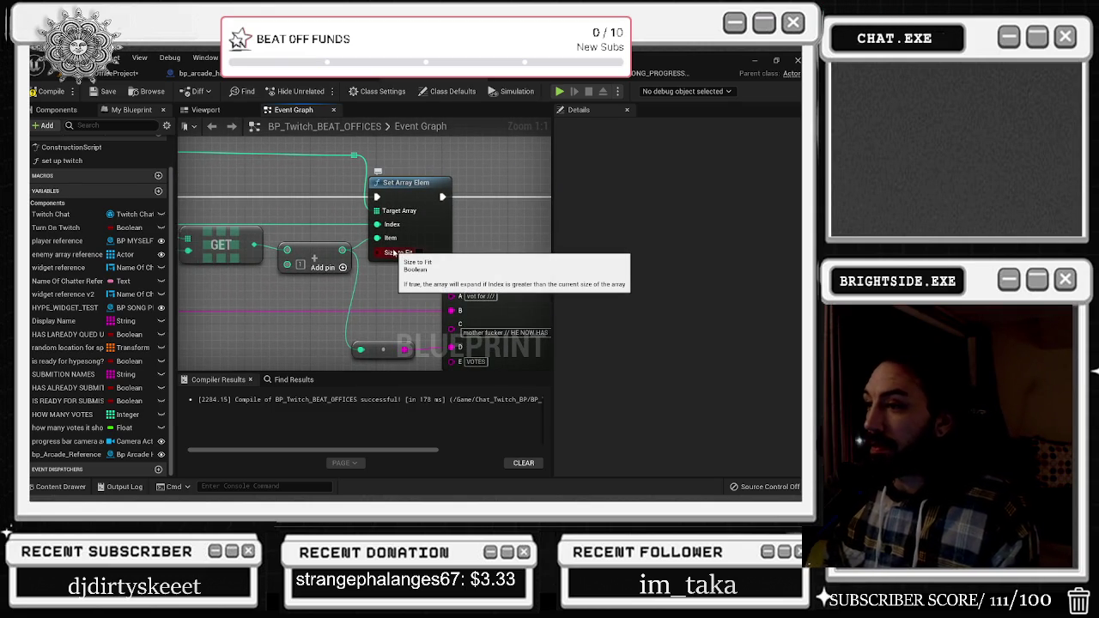
scroll(394, 251, down, 1)
drag(394, 252, 494, 276)
scroll(435, 275, down, 1)
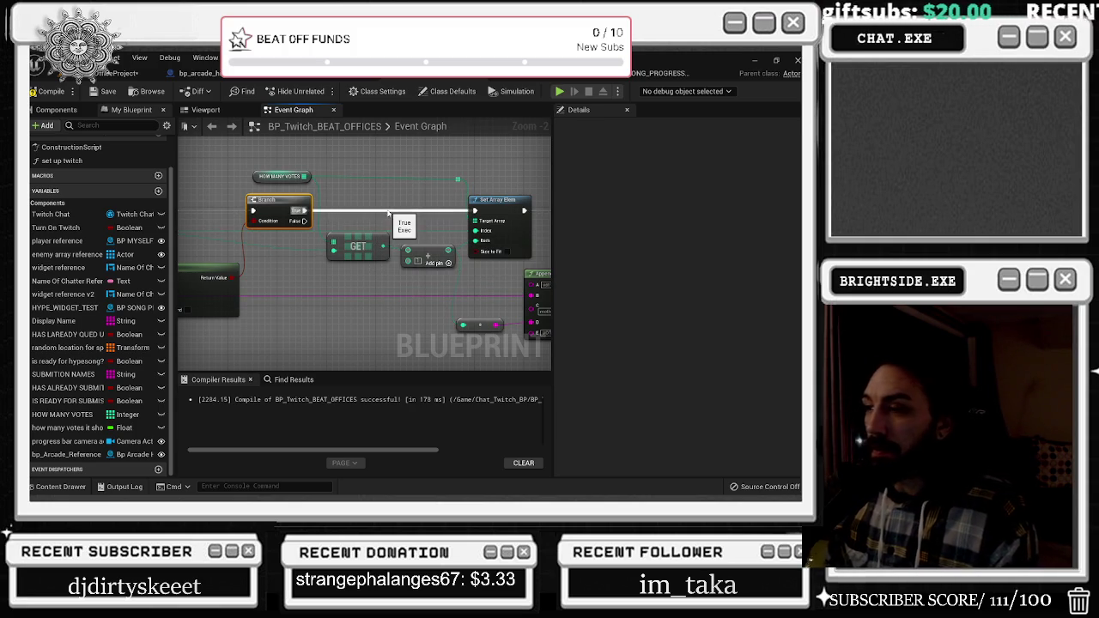
drag(415, 220, 347, 225)
click(425, 207)
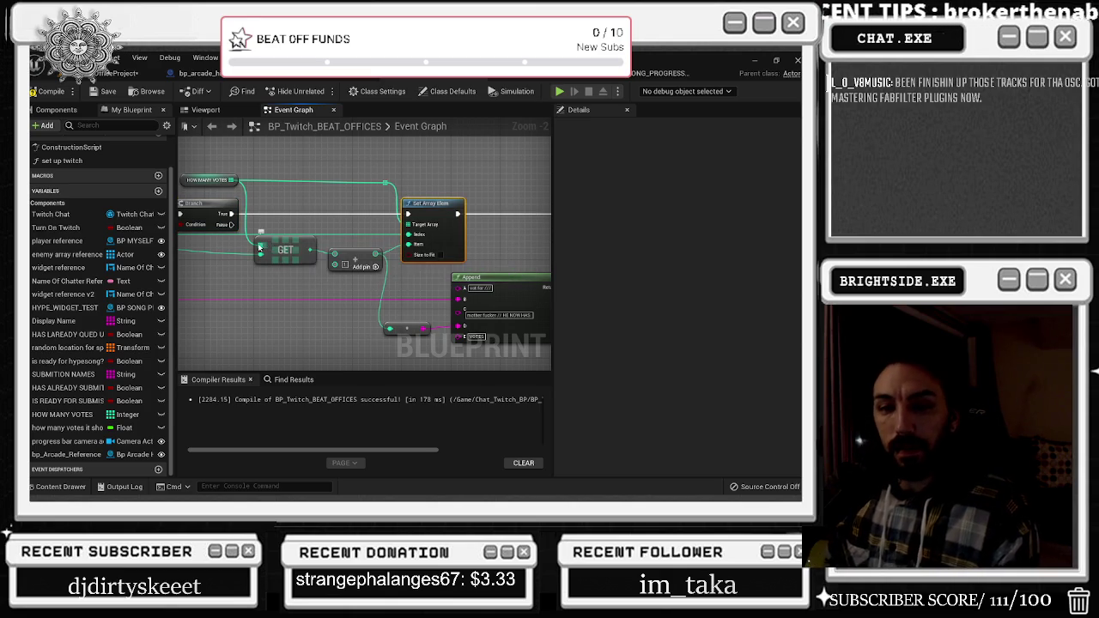
mouse_move(507, 269)
mouse_down()
mouse_move(357, 269)
mouse_move(488, 280)
mouse_up()
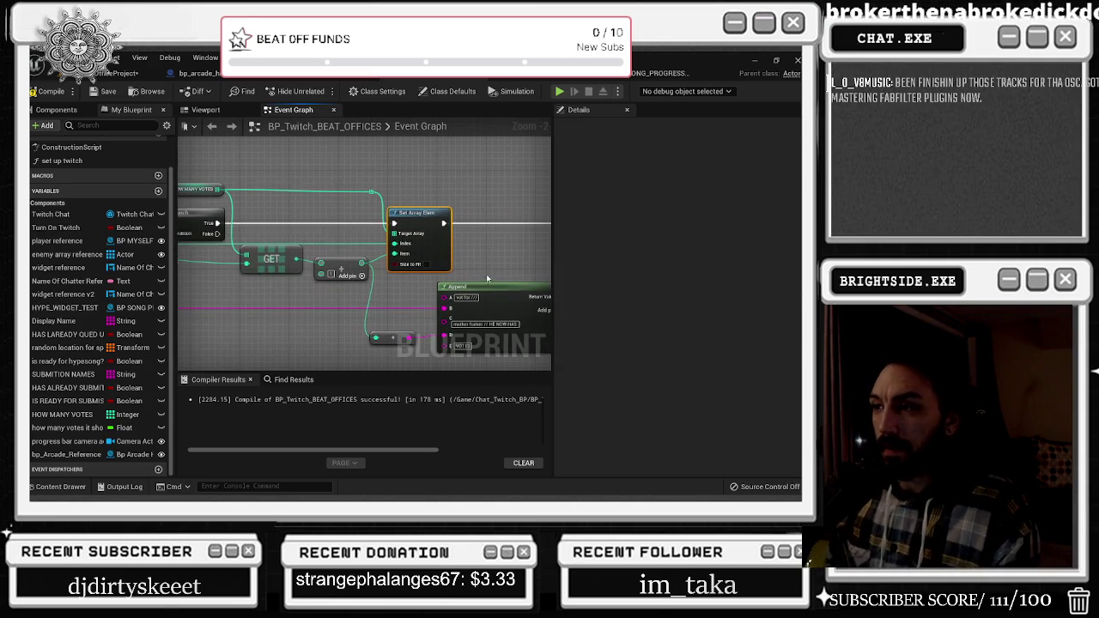
drag(323, 244, 479, 234)
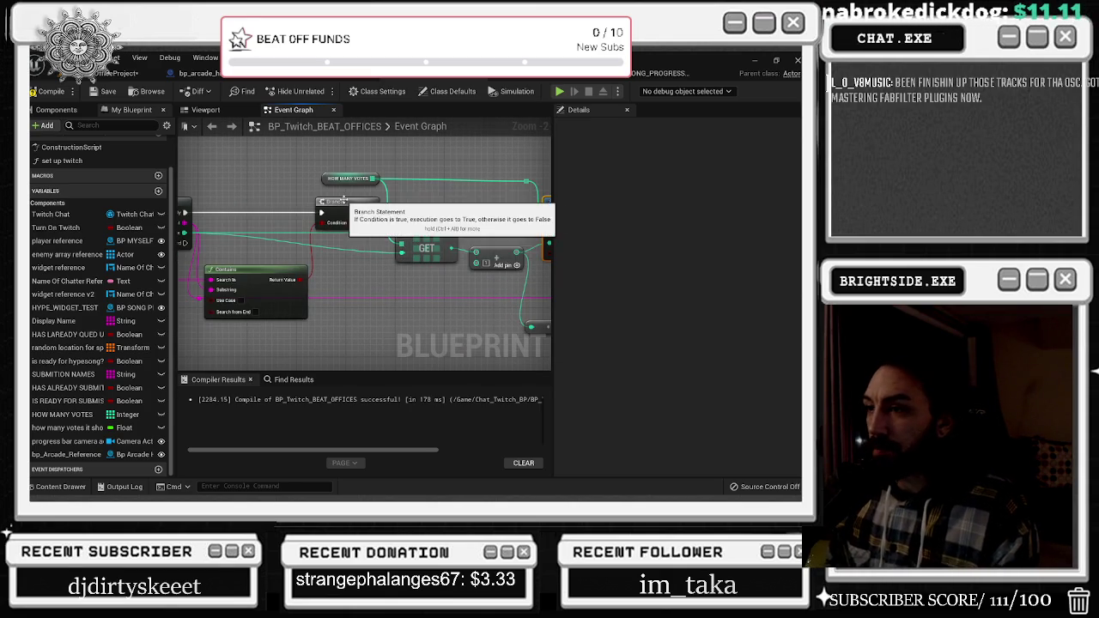
drag(294, 240, 360, 245)
click(305, 276)
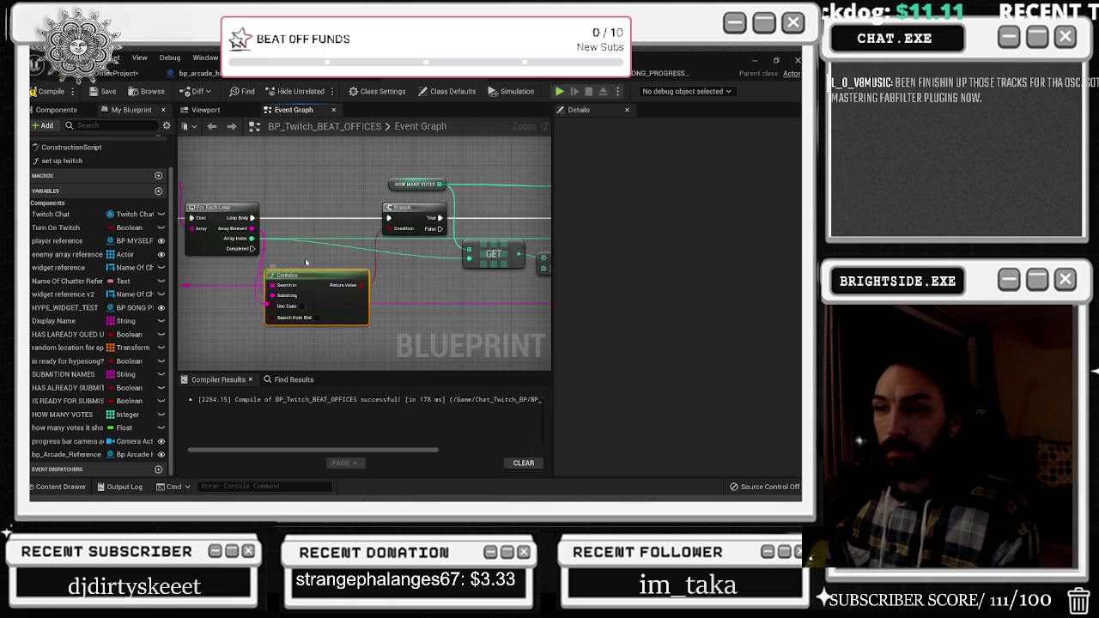
Nudge the SUBMITION NAMES node and frame the For Each Loop, Contains and Branch nodes
drag(278, 242, 402, 252)
mouse_move(286, 185)
mouse_down()
mouse_move(244, 170)
mouse_move(296, 191)
mouse_move(404, 199)
mouse_move(524, 165)
mouse_up()
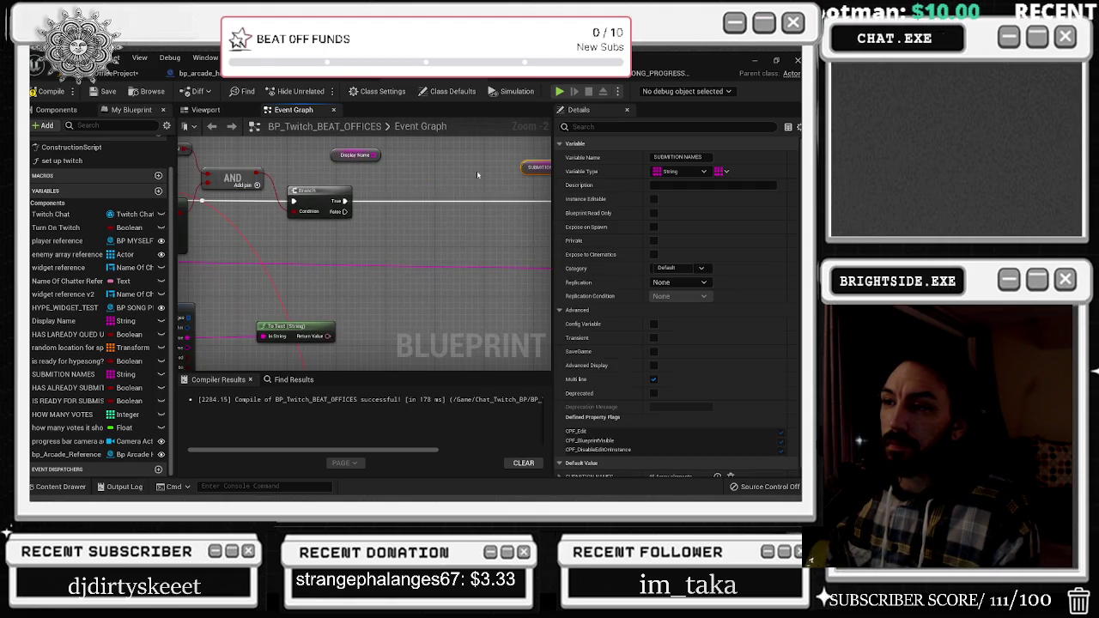
click(340, 201)
mouse_move(340, 201)
mouse_down()
mouse_move(320, 220)
mouse_move(507, 196)
mouse_move(421, 189)
mouse_move(346, 202)
mouse_up()
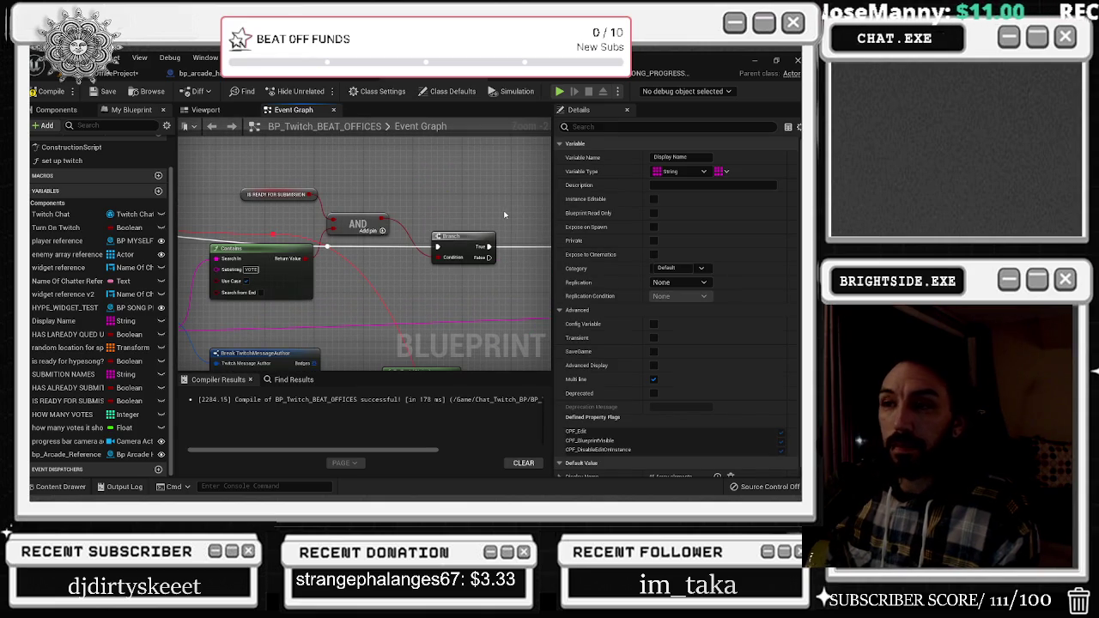
scroll(397, 216, up, 2)
scroll(397, 216, down, 2)
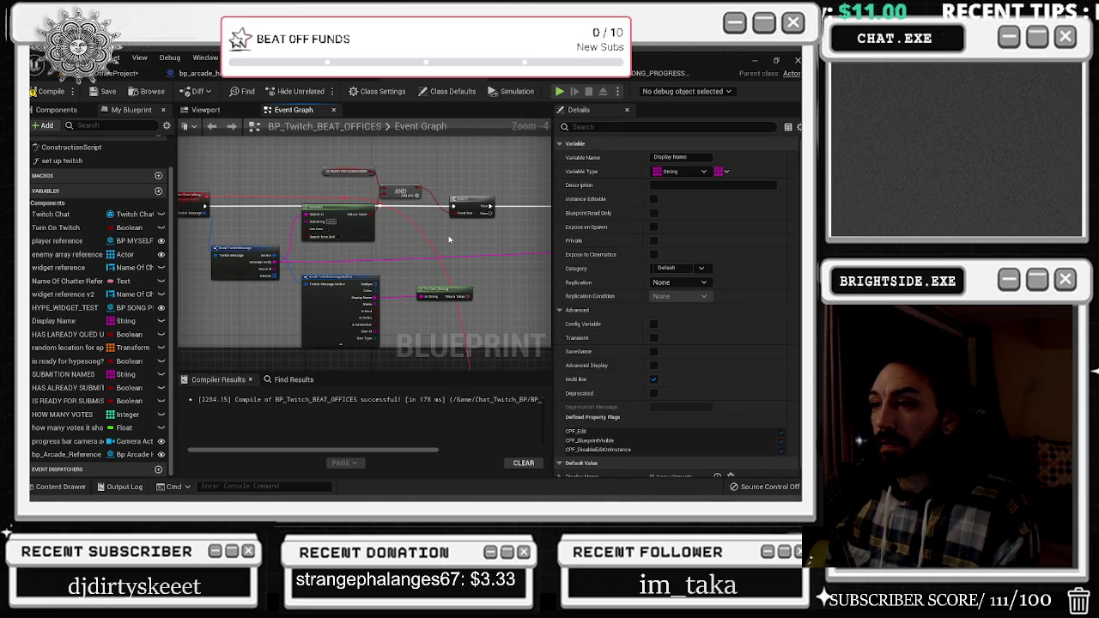
scroll(450, 239, up, 1)
mouse_move(481, 225)
mouse_down()
mouse_move(412, 217)
mouse_move(322, 228)
mouse_move(361, 234)
mouse_up()
scroll(367, 223, up, 1)
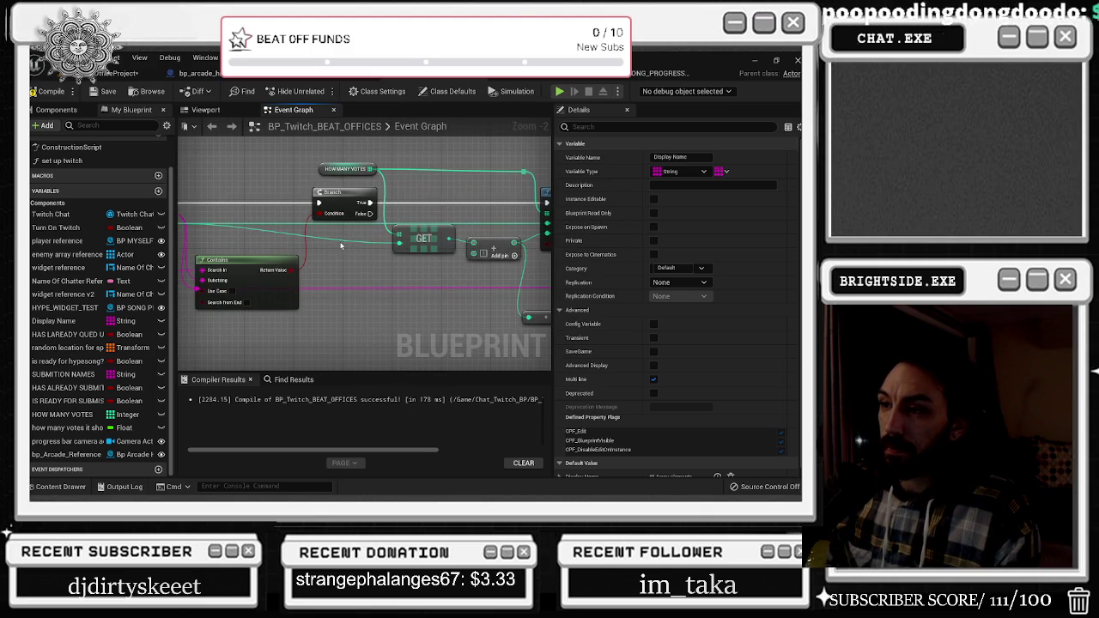
Reposition the Branch and Contains nodes, then select the GET and Add nodes
click(341, 246)
mouse_move(331, 241)
mouse_down()
mouse_move(371, 229)
mouse_move(344, 211)
mouse_up()
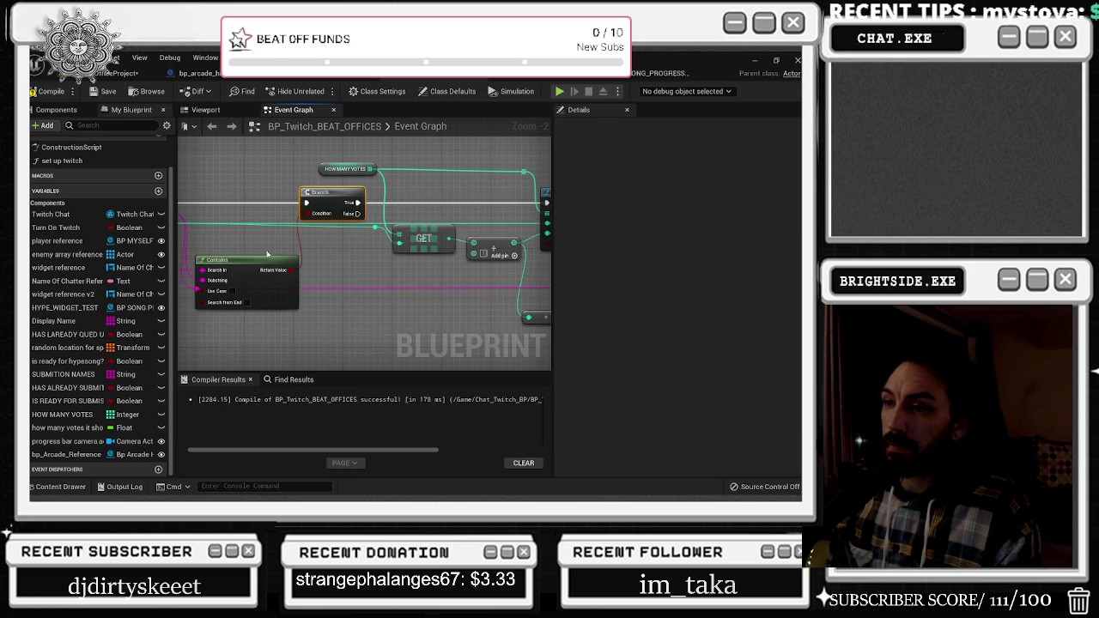
mouse_move(265, 259)
mouse_down()
mouse_move(284, 257)
mouse_move(163, 254)
mouse_up()
click(302, 242)
click(373, 248)
drag(373, 247, 453, 247)
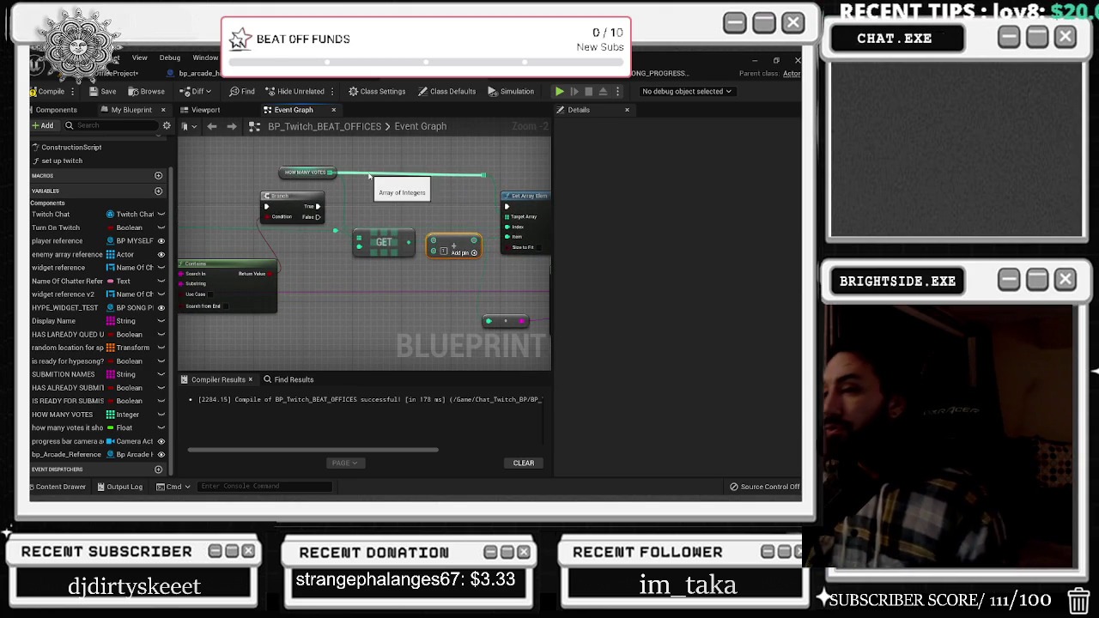
Move the Contains node down-left and the GET node up-right
drag(396, 181, 337, 193)
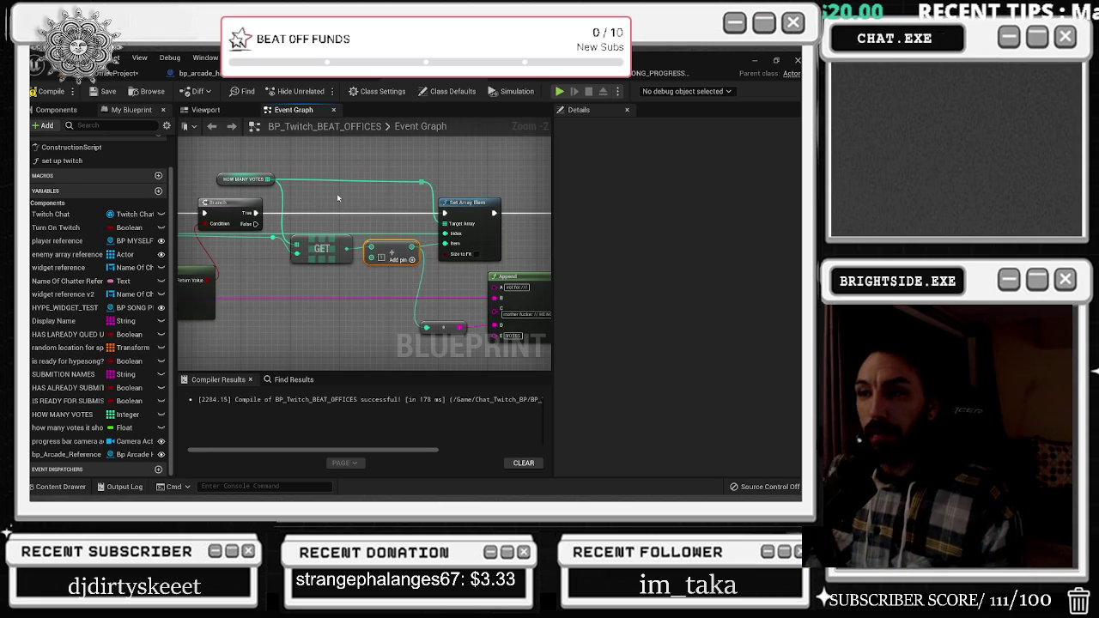
drag(337, 194, 488, 149)
drag(370, 275, 212, 280)
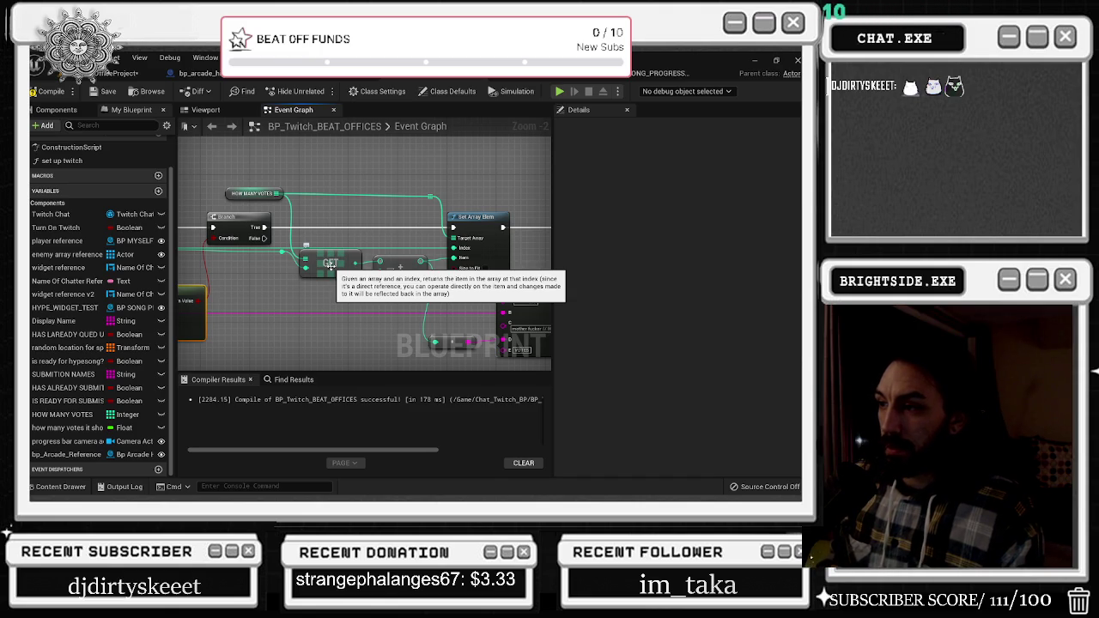
click(331, 265)
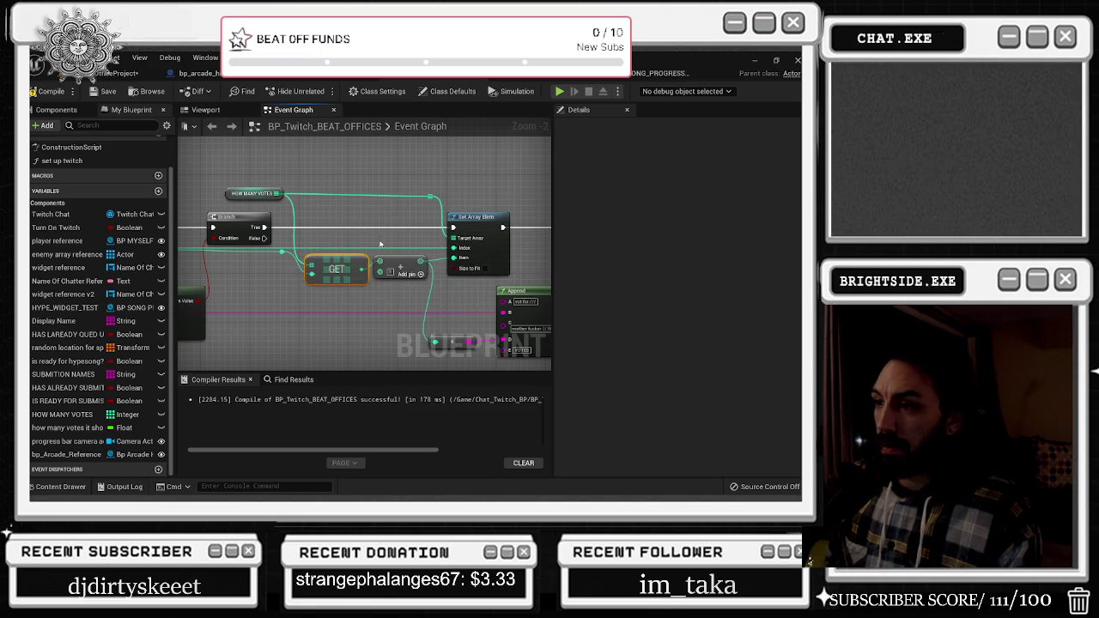
mouse_move(386, 258)
mouse_down()
mouse_move(584, 276)
mouse_move(345, 284)
mouse_up()
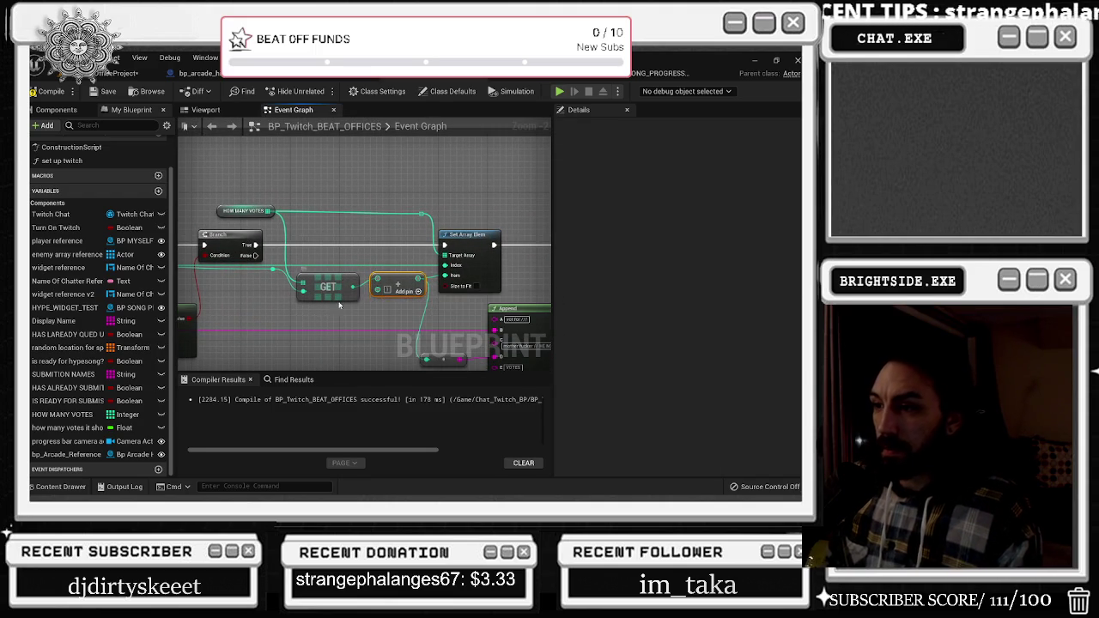
mouse_move(318, 295)
mouse_down()
mouse_move(329, 261)
mouse_move(284, 270)
mouse_up()
Add a reroute point on GET's input wire and nudge GET slightly left and down
click(327, 309)
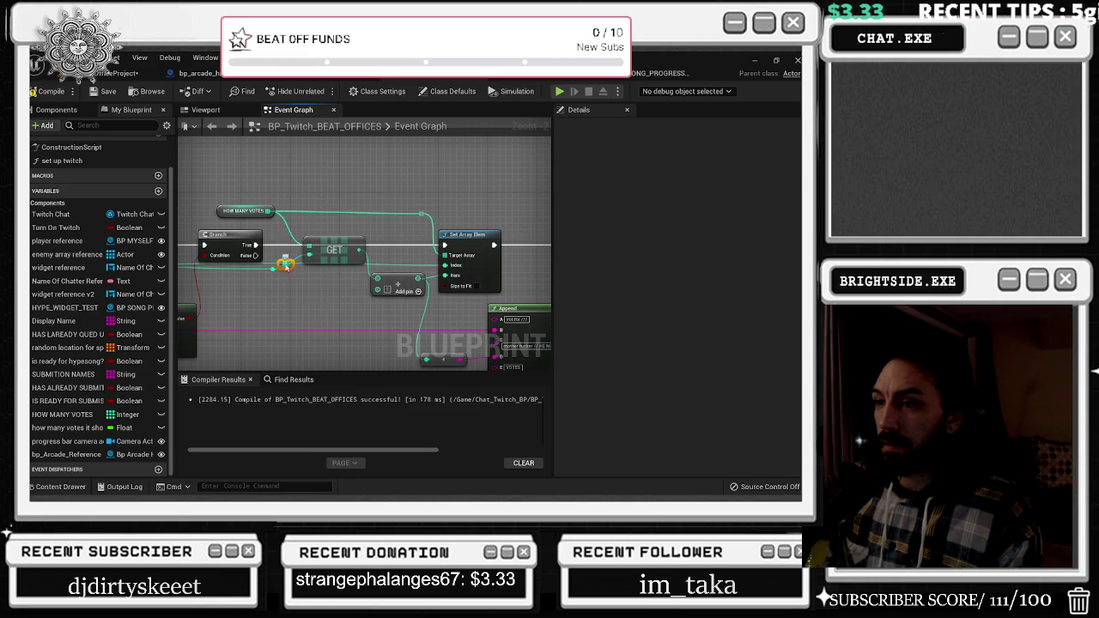
drag(334, 220, 379, 212)
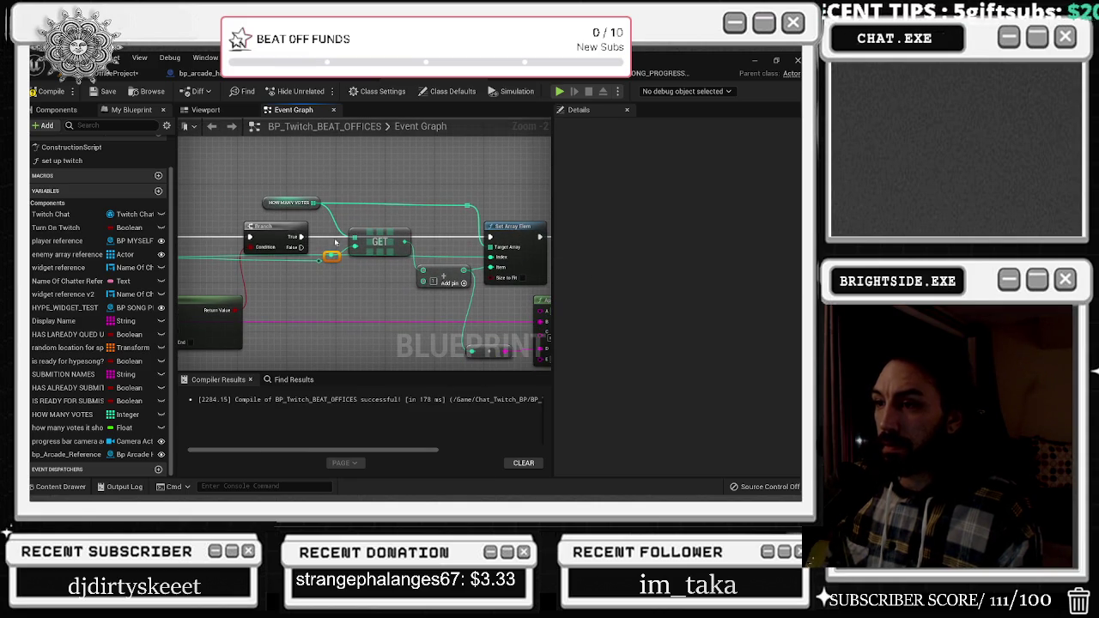
click(394, 231)
drag(394, 231, 427, 224)
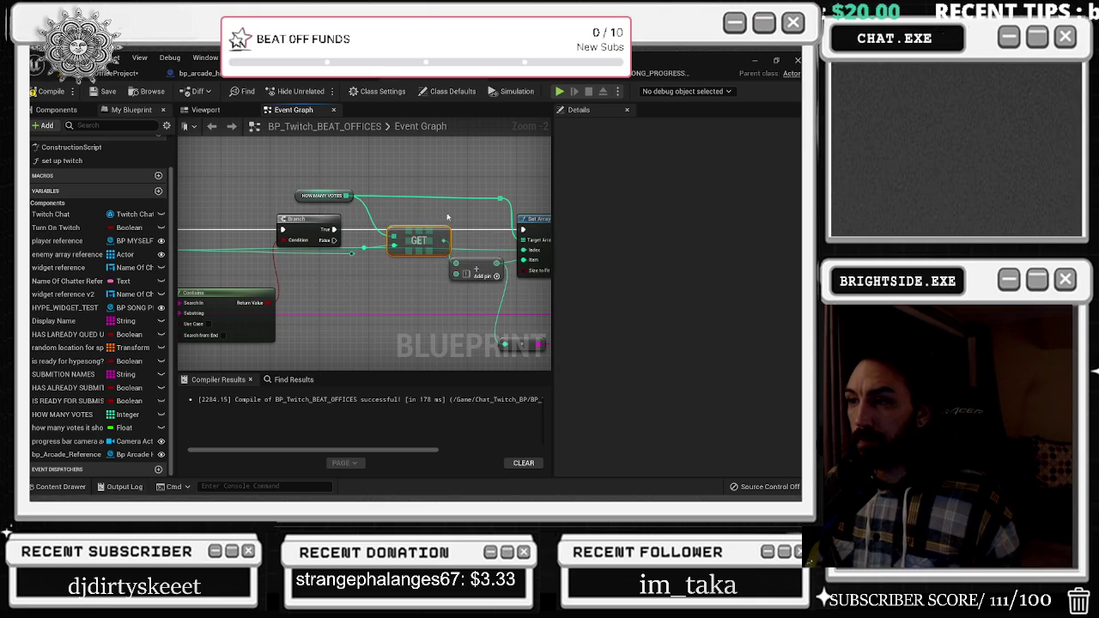
drag(460, 199, 383, 231)
click(354, 206)
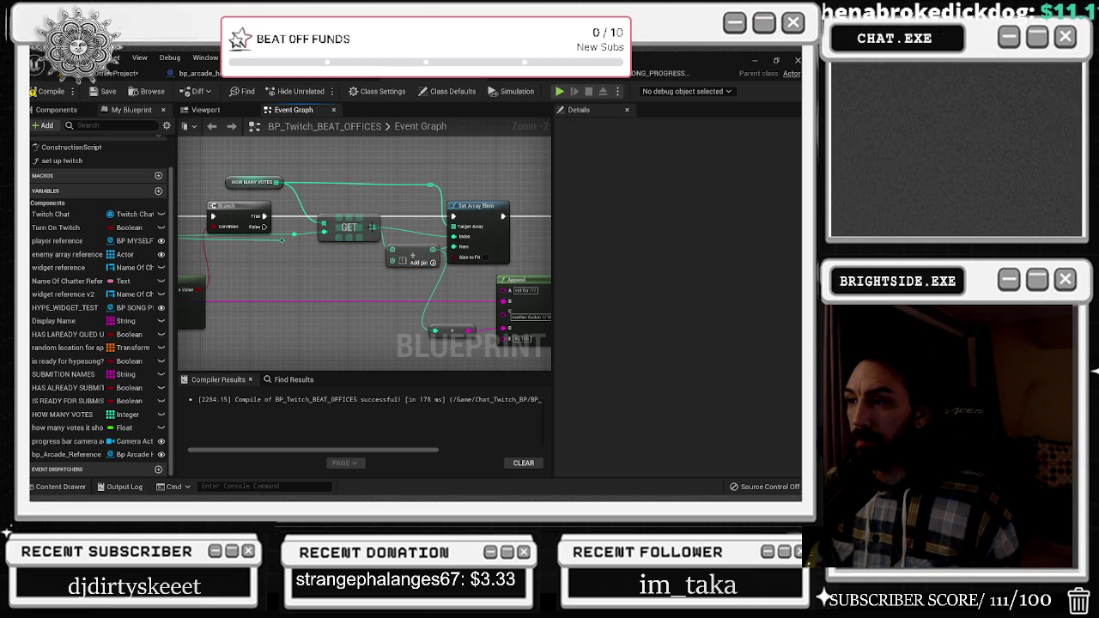
drag(355, 226, 343, 233)
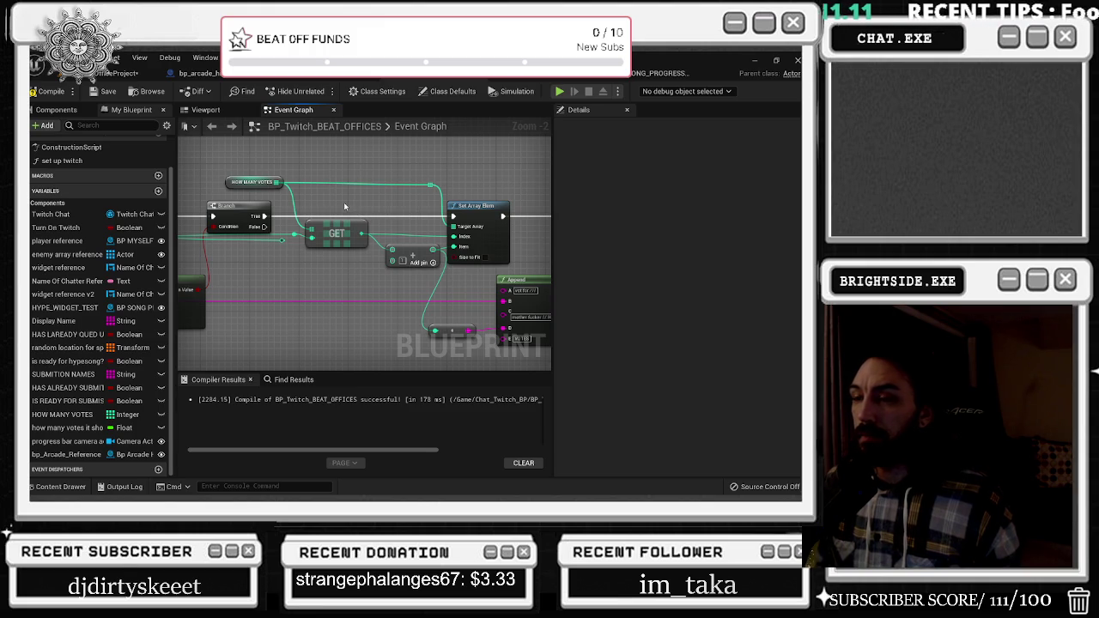
drag(276, 182, 305, 191)
text(GET)
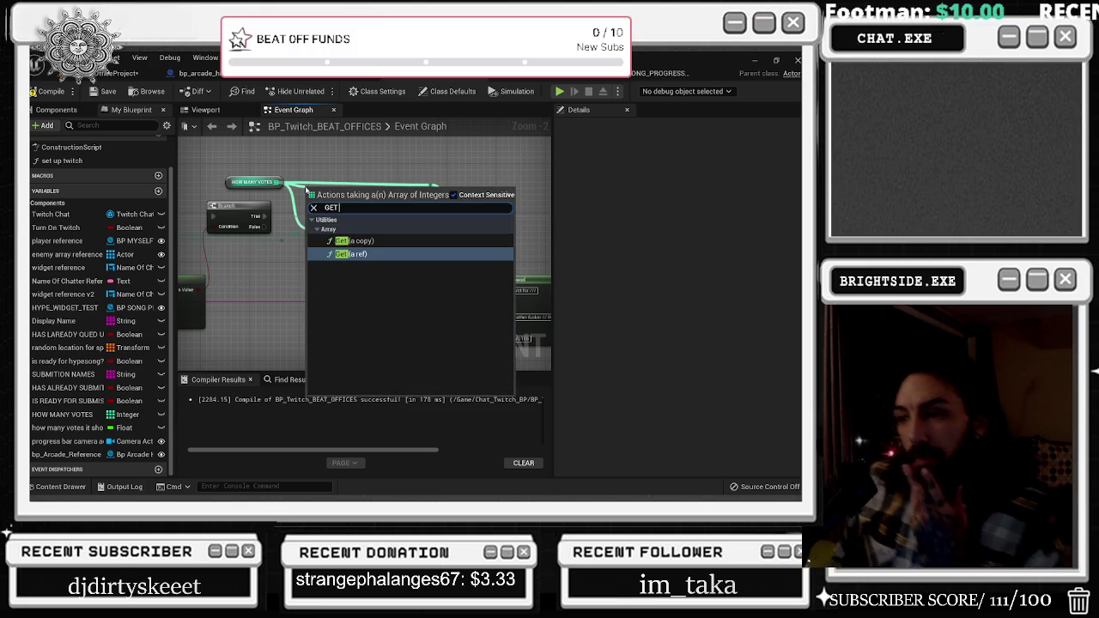
key(Return)
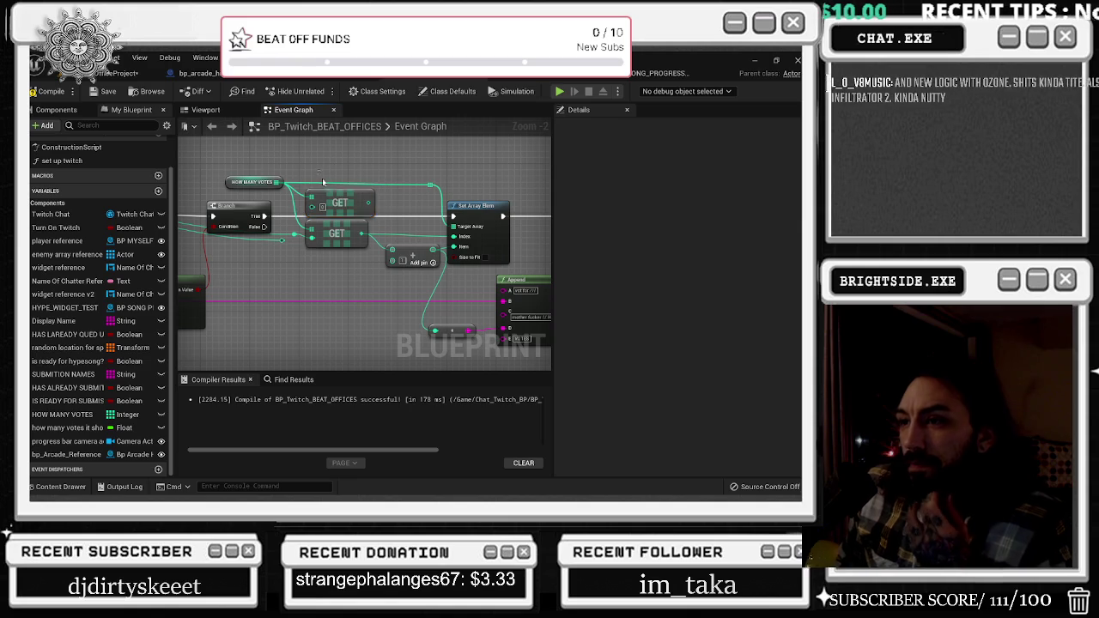
key(Delete)
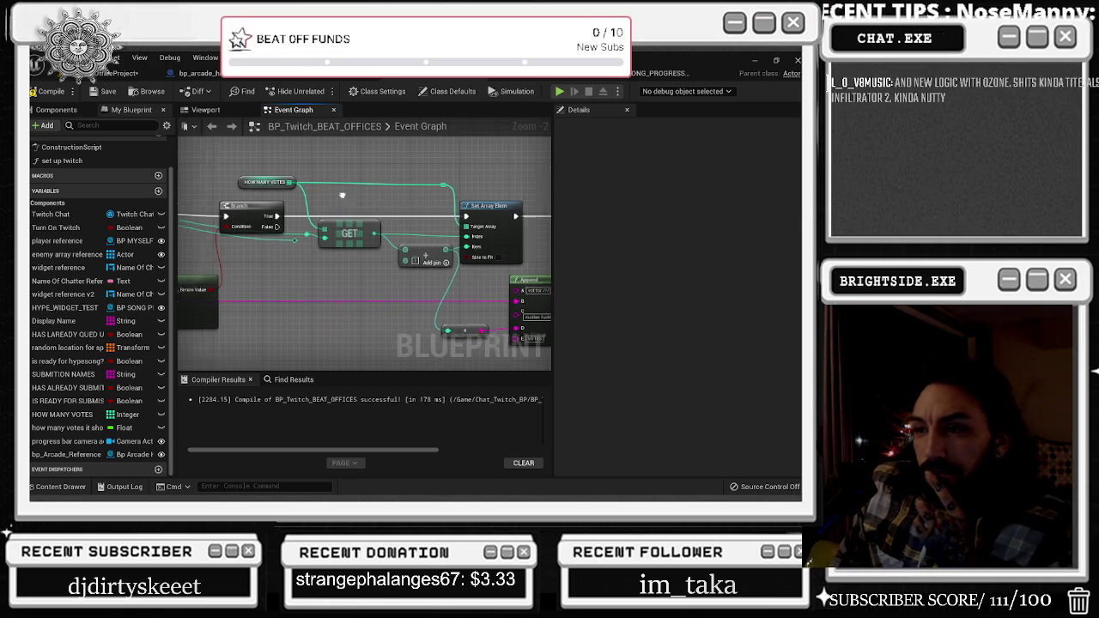
mouse_move(356, 257)
mouse_down()
mouse_move(386, 262)
mouse_move(363, 274)
mouse_move(272, 274)
mouse_up()
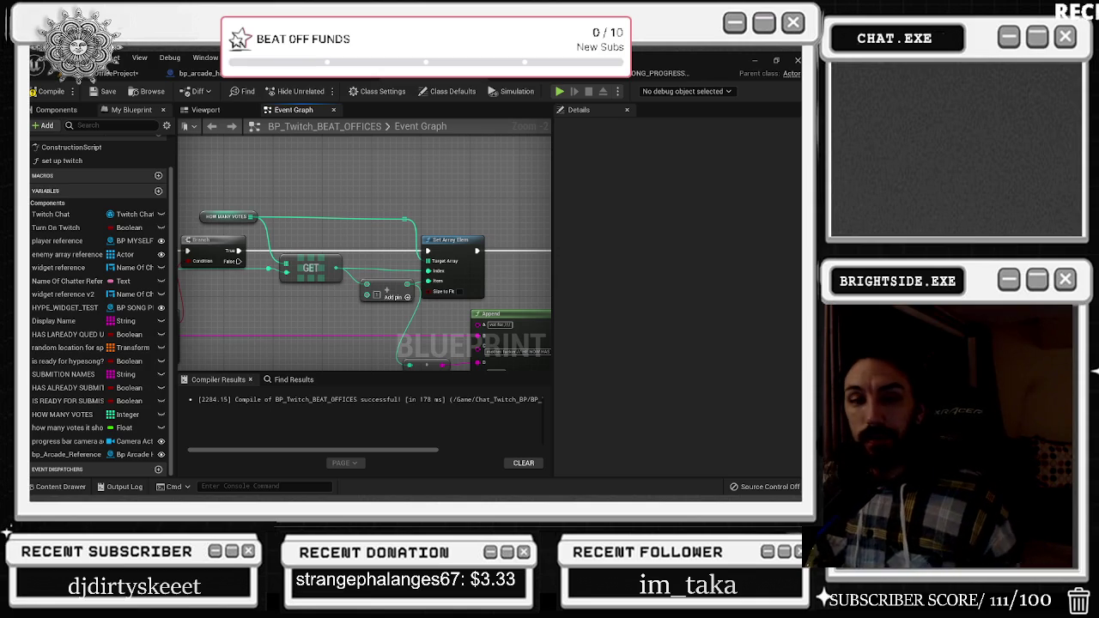
key(alt+Tab)
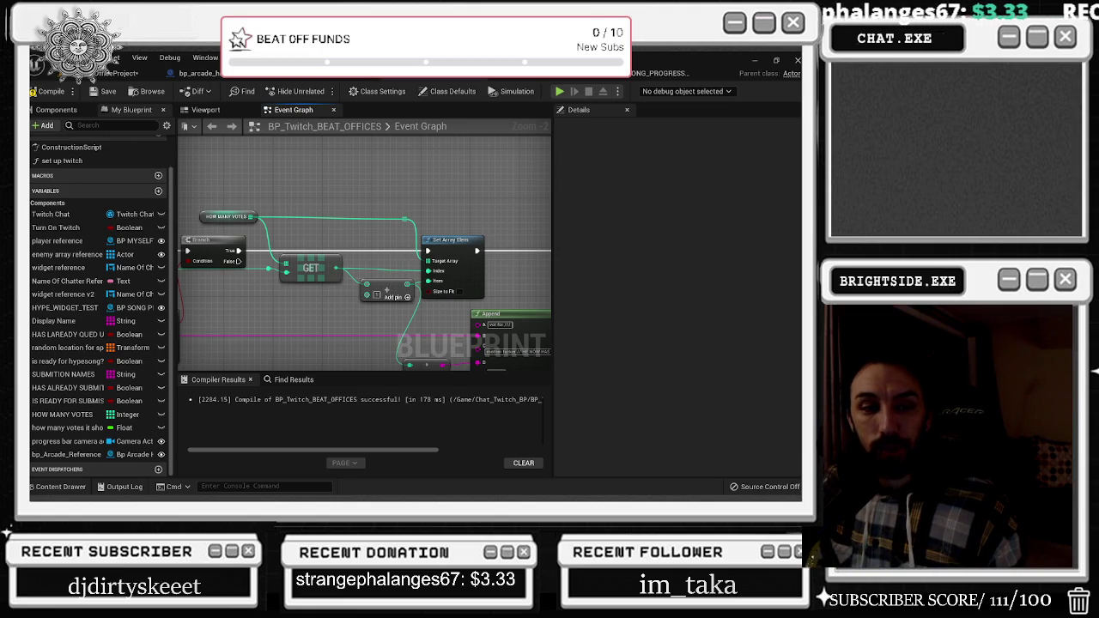
key(alt+Tab)
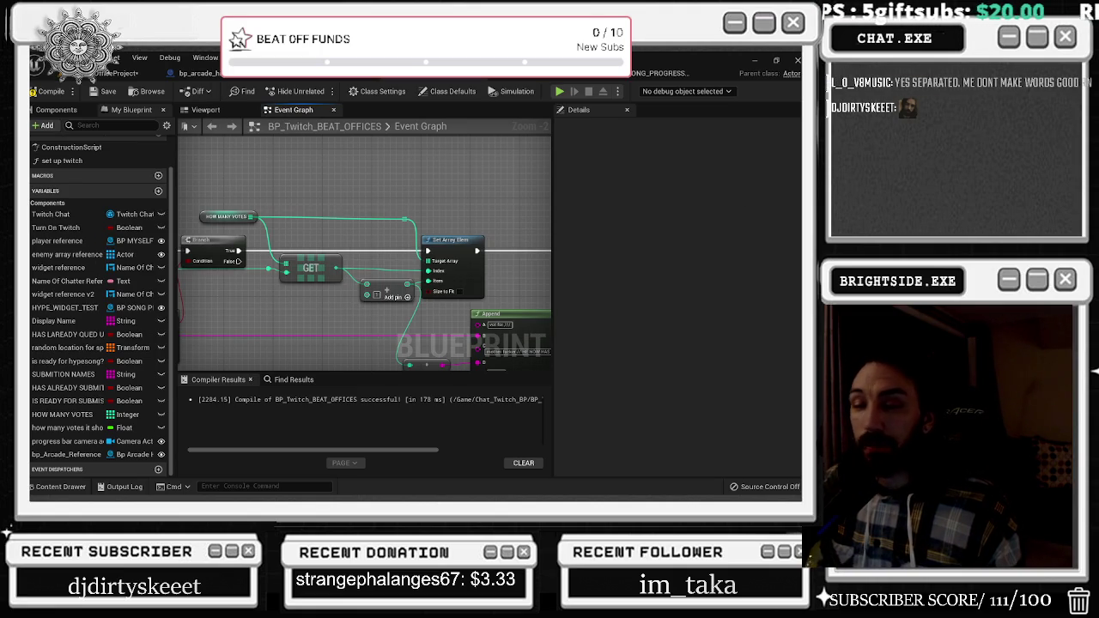
key(alt+Tab)
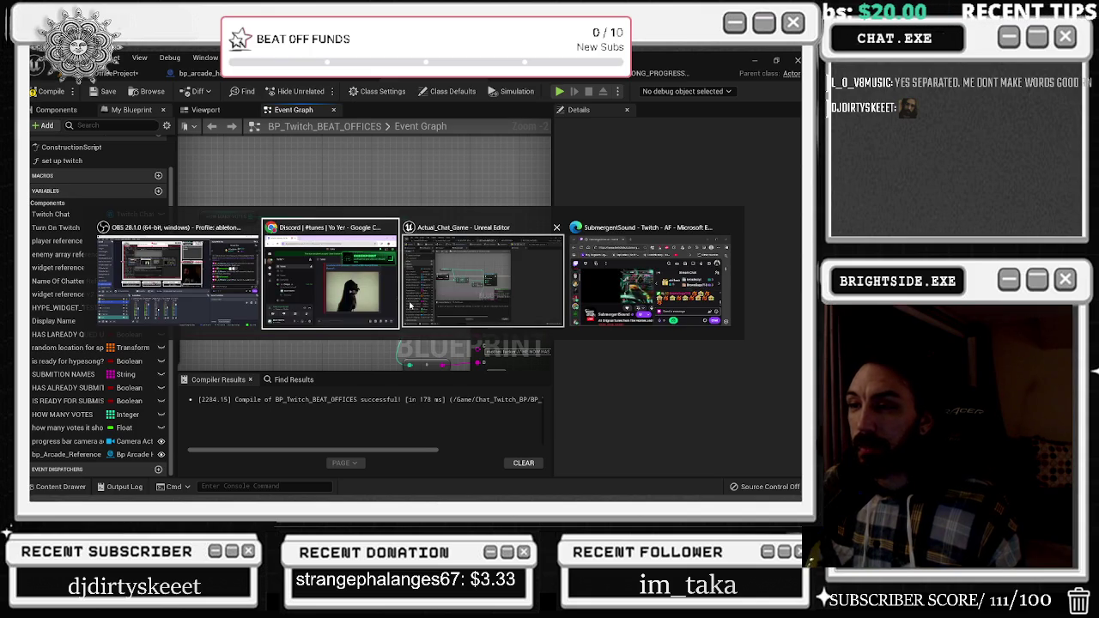
Nudge the Add node and place a reroute point on the teal index wire into GET
click(515, 278)
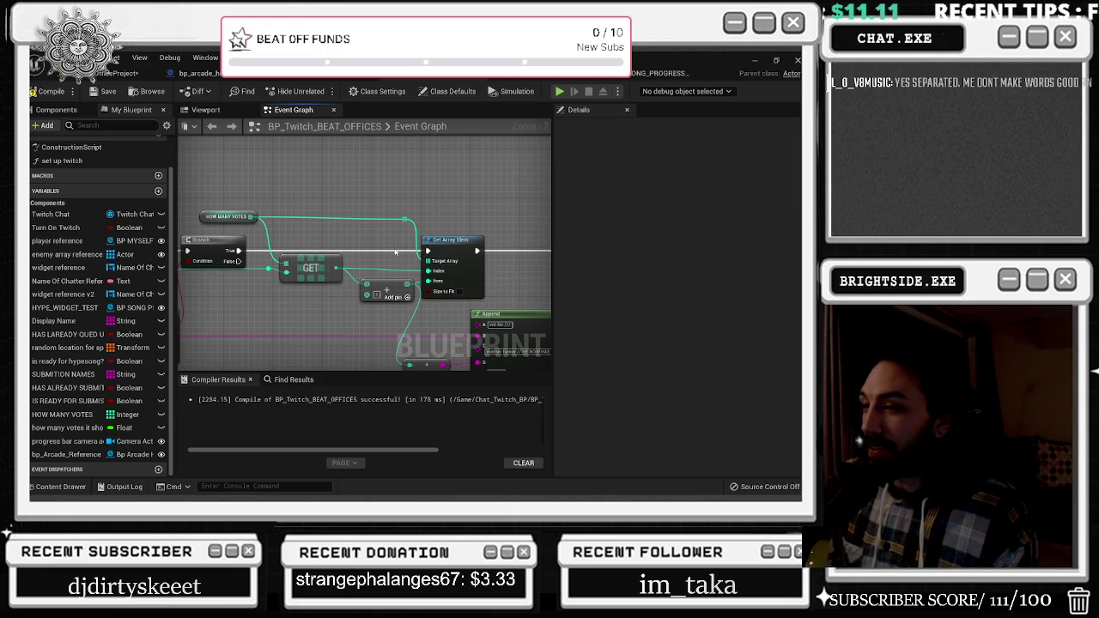
drag(386, 284, 373, 290)
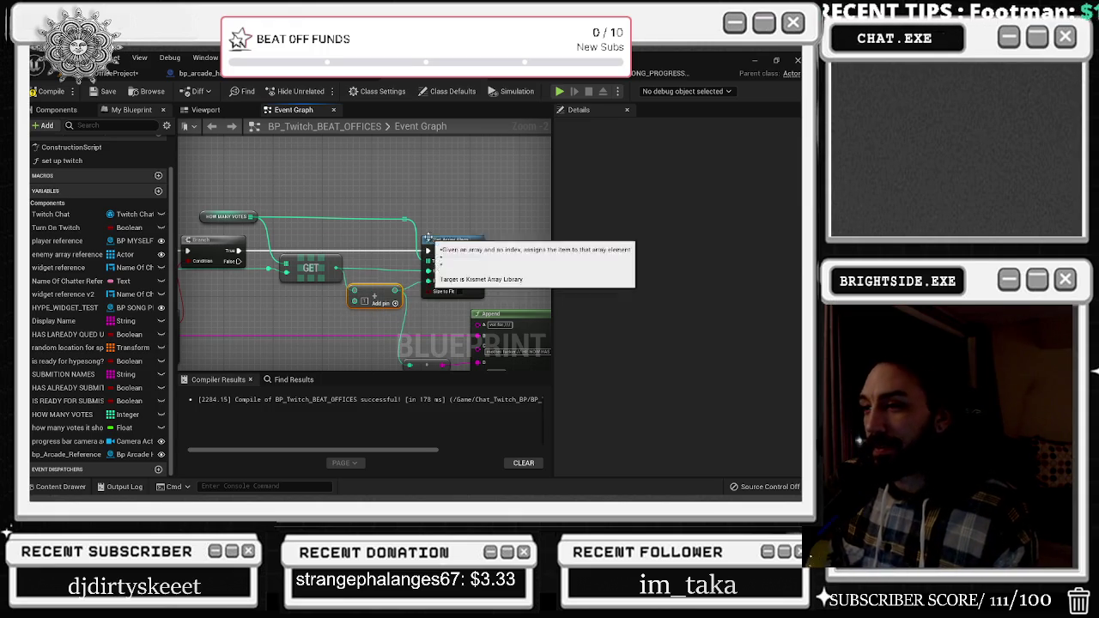
drag(261, 202, 320, 193)
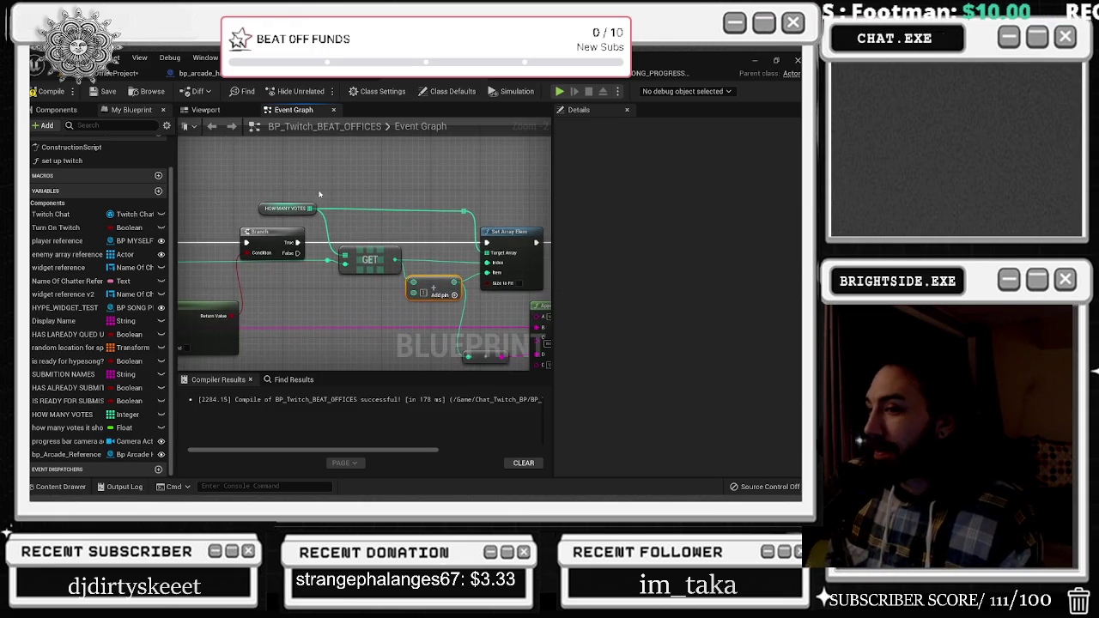
click(327, 262)
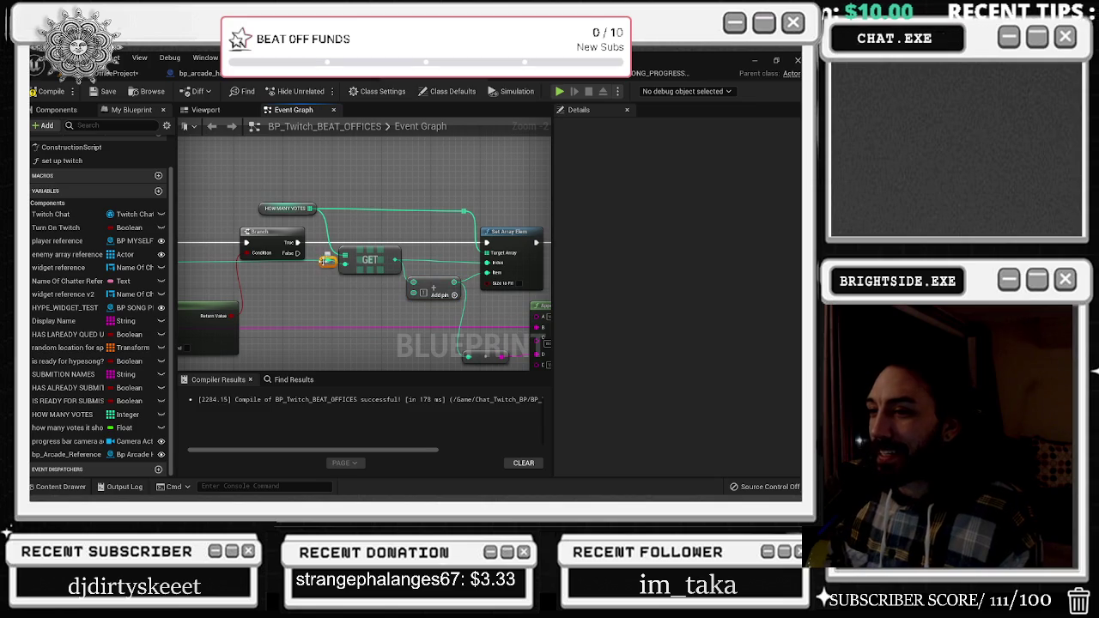
drag(303, 276, 311, 269)
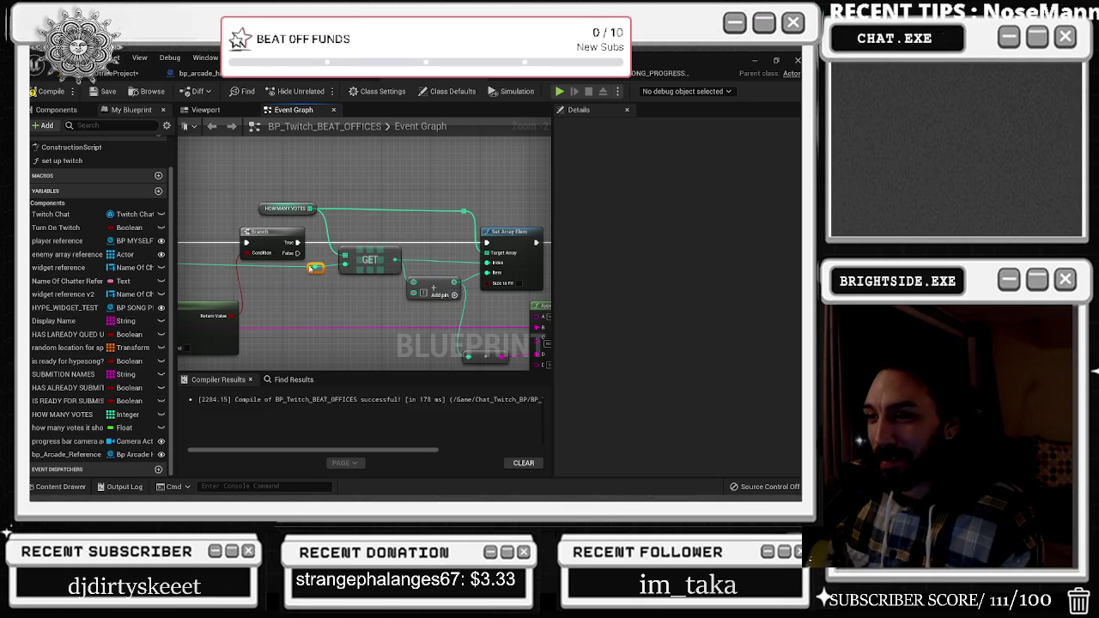
drag(216, 262, 350, 230)
drag(309, 280, 420, 247)
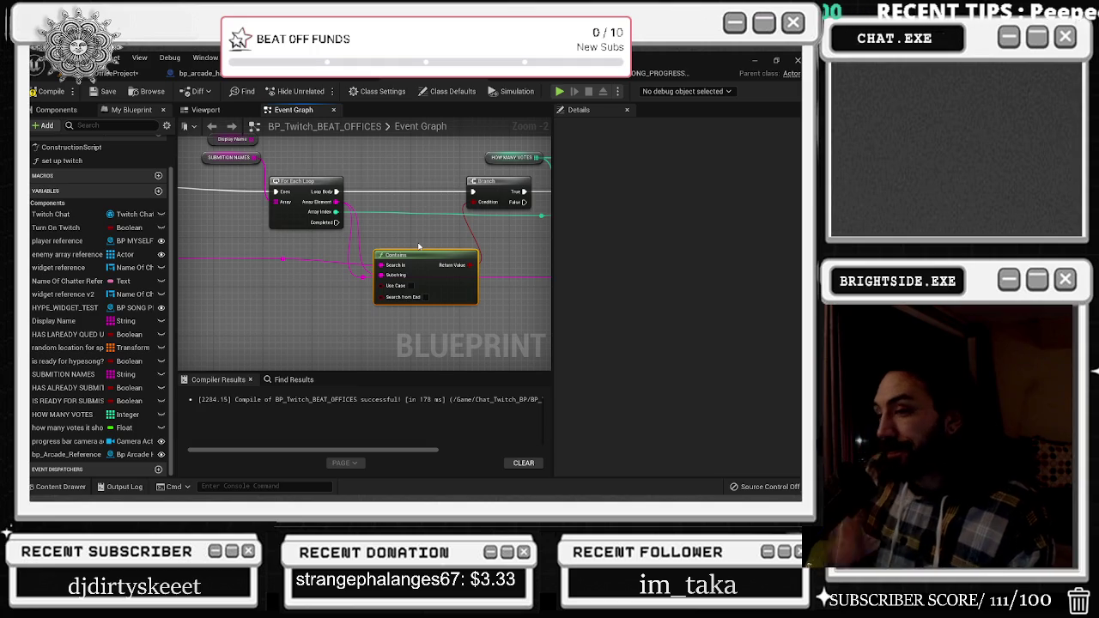
Undo the accidental GET move with Ctrl+Z and wire GET's output into the Add node
drag(419, 247, 288, 254)
click(352, 206)
drag(427, 220, 356, 217)
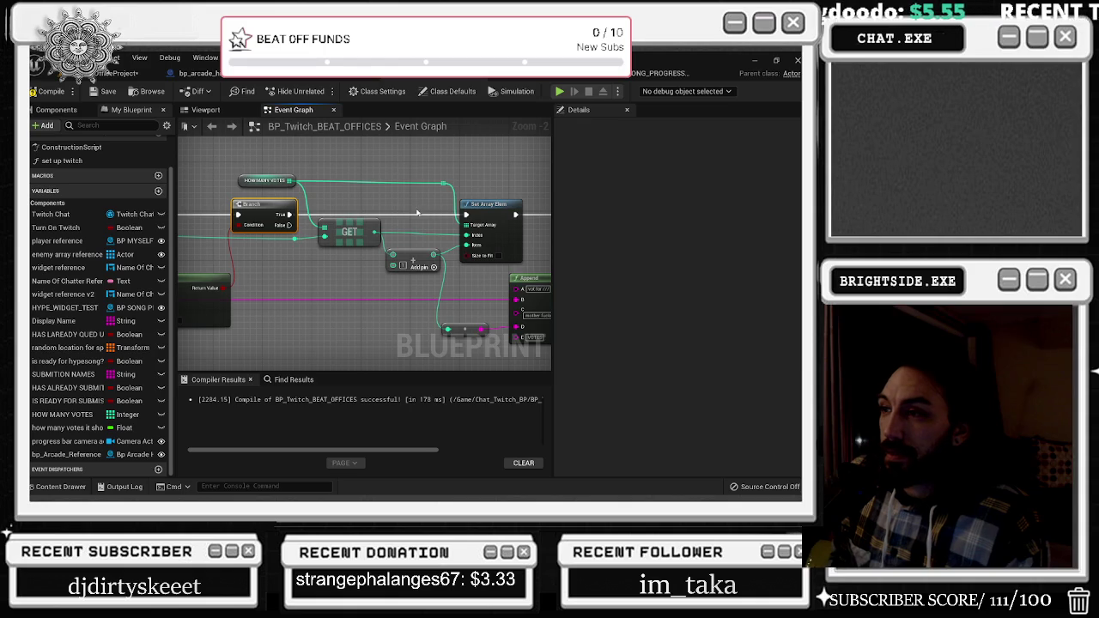
drag(419, 212, 361, 203)
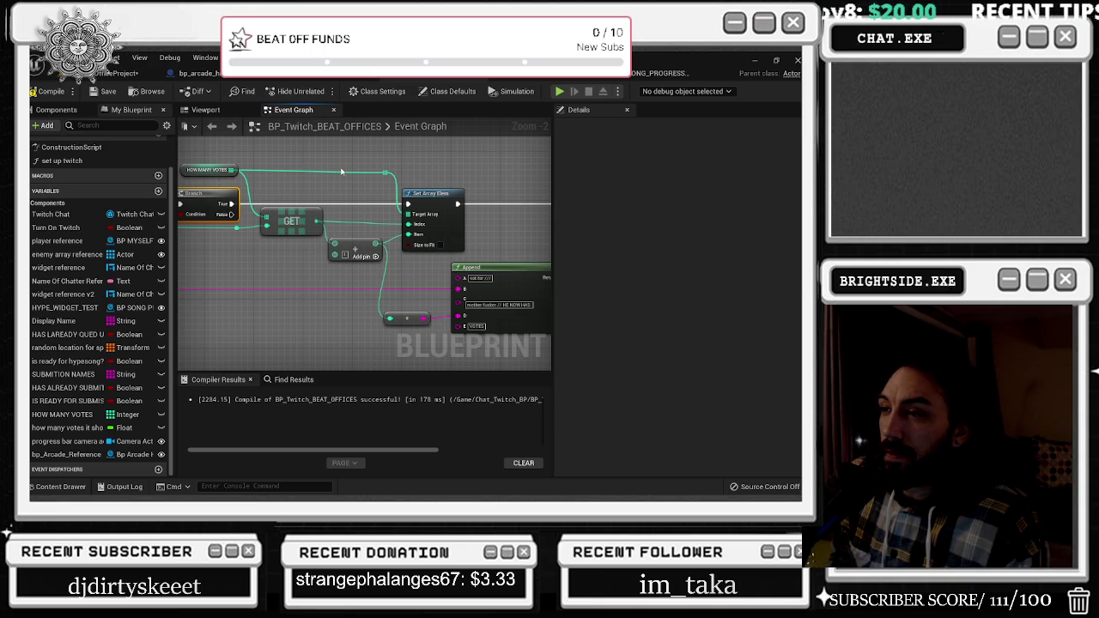
drag(295, 222, 295, 228)
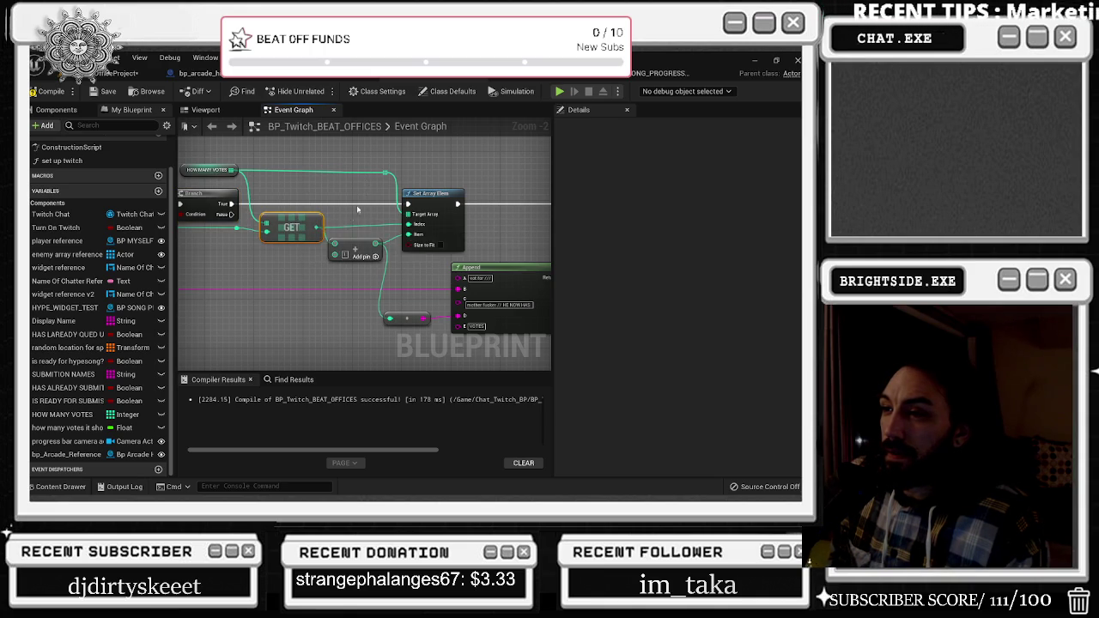
key(ctrl+z)
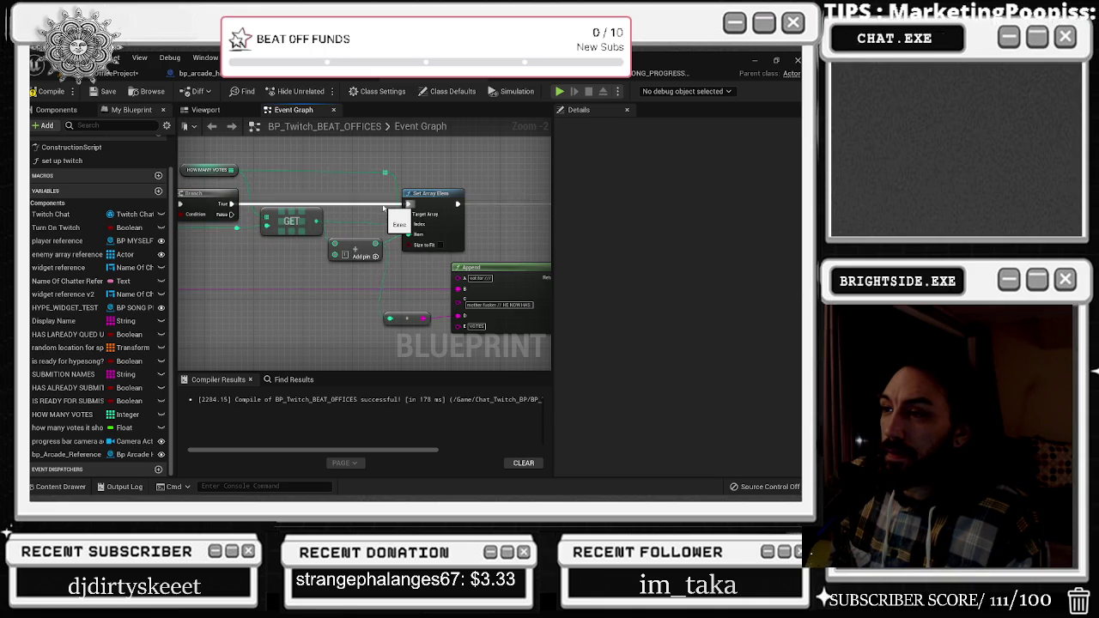
mouse_move(434, 199)
mouse_down()
mouse_move(484, 202)
mouse_move(416, 201)
mouse_up()
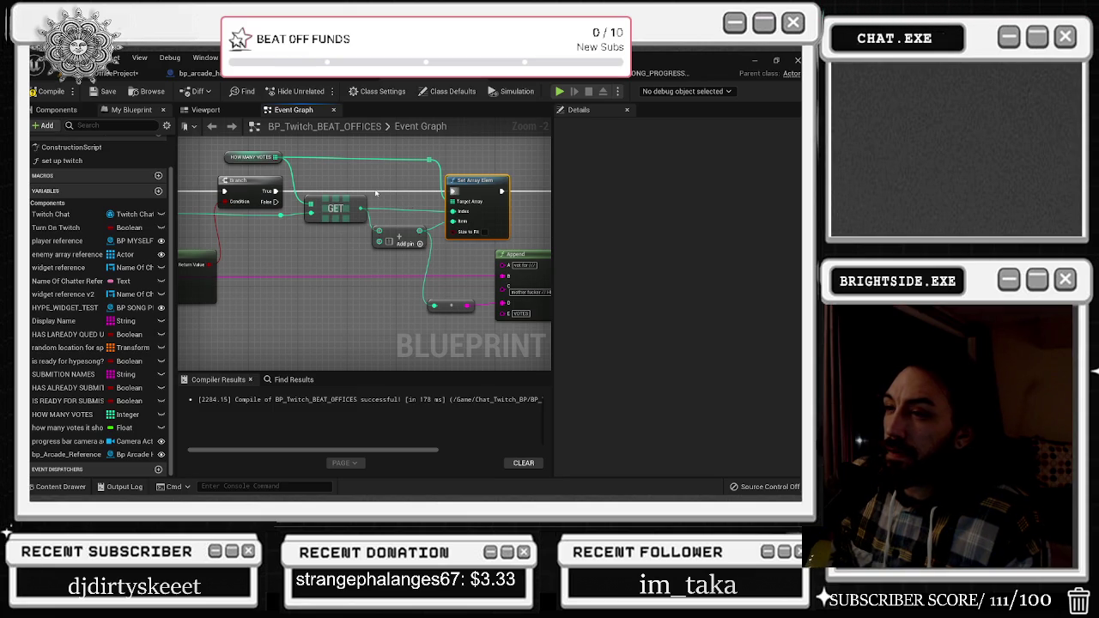
drag(360, 209, 452, 212)
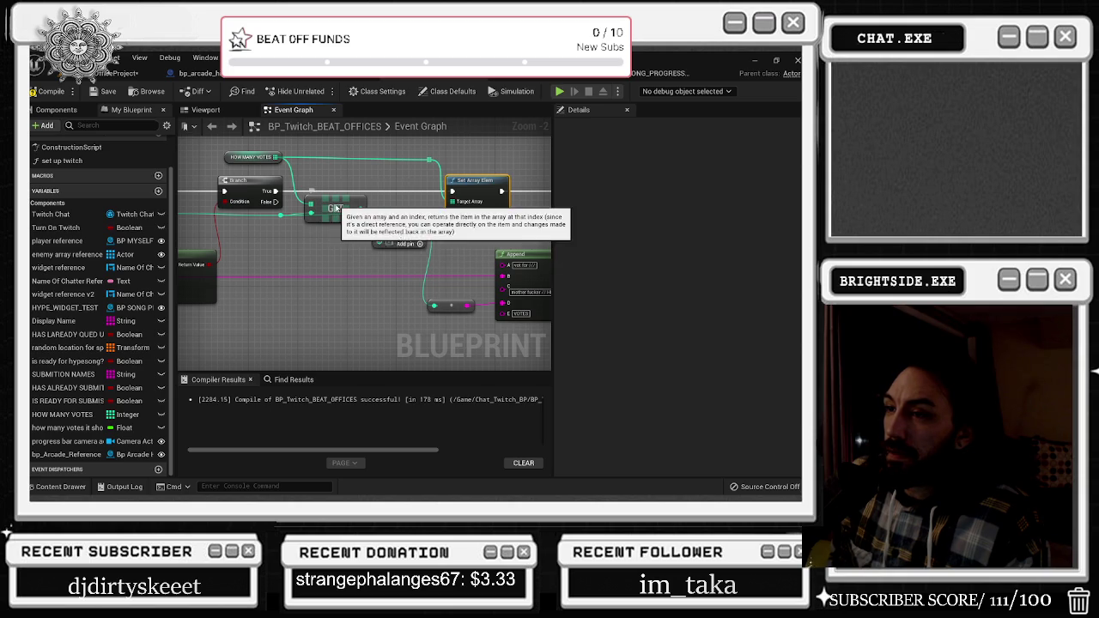
click(399, 243)
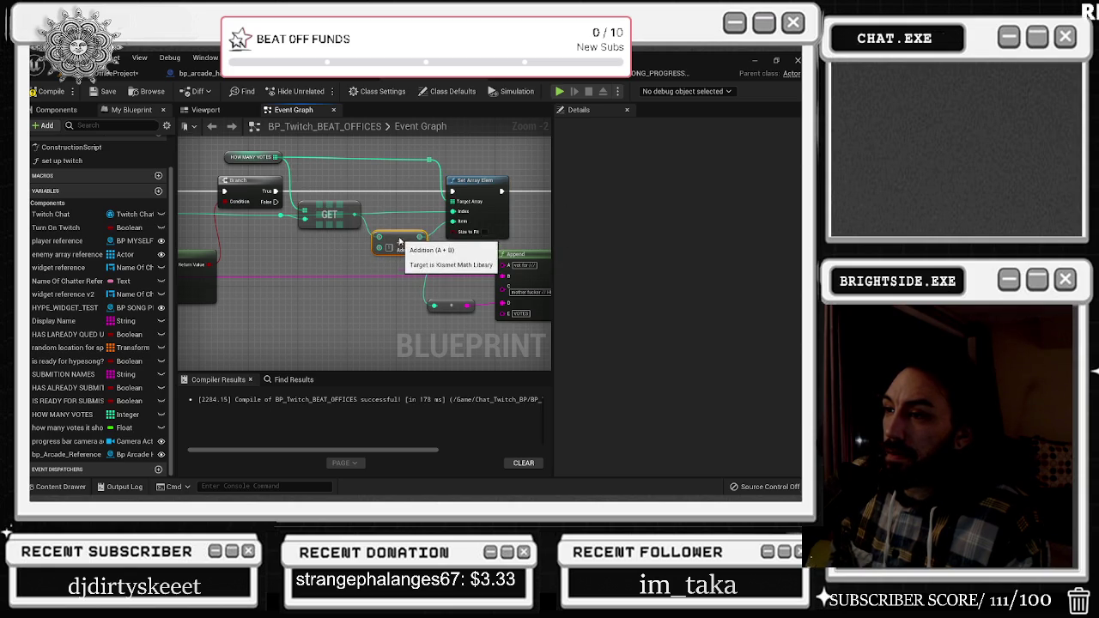
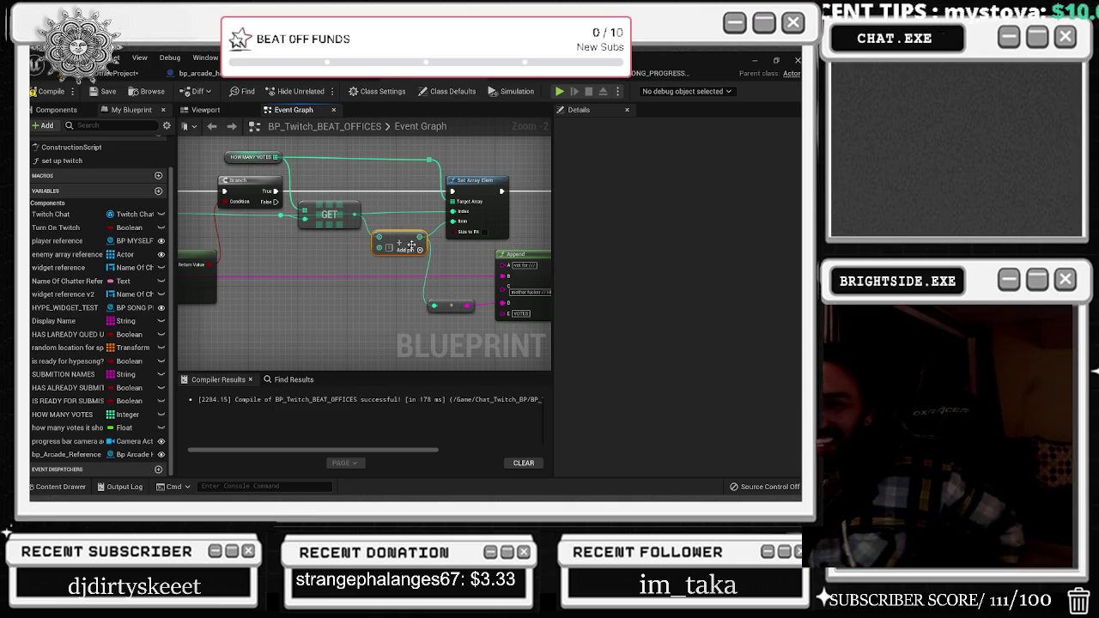
Nudge the Contains and GET nodes into place, then launch a Play-In-Editor test with Alt+P
mouse_move(304, 187)
mouse_down()
mouse_move(415, 194)
mouse_move(412, 169)
mouse_up()
drag(345, 186, 381, 193)
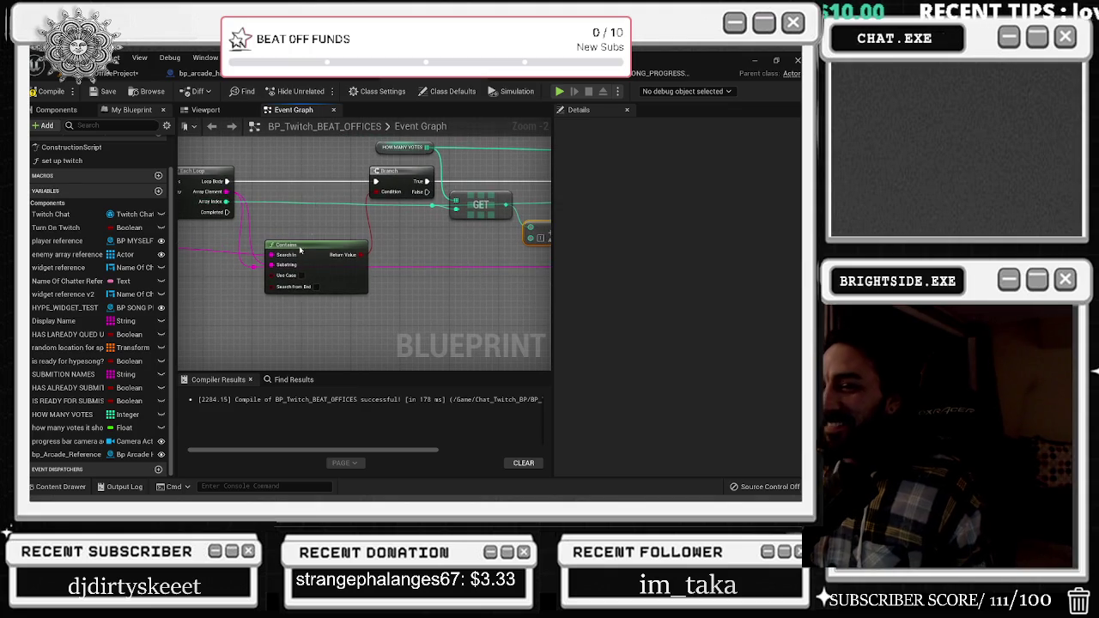
drag(309, 238, 162, 270)
click(354, 234)
drag(354, 234, 360, 215)
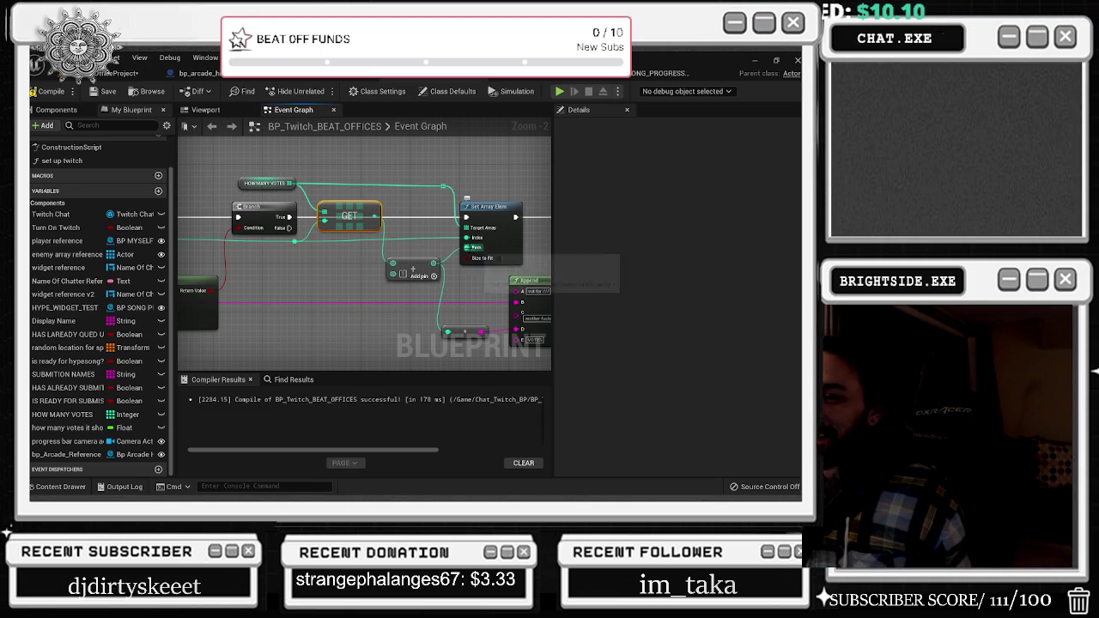
drag(519, 220, 442, 193)
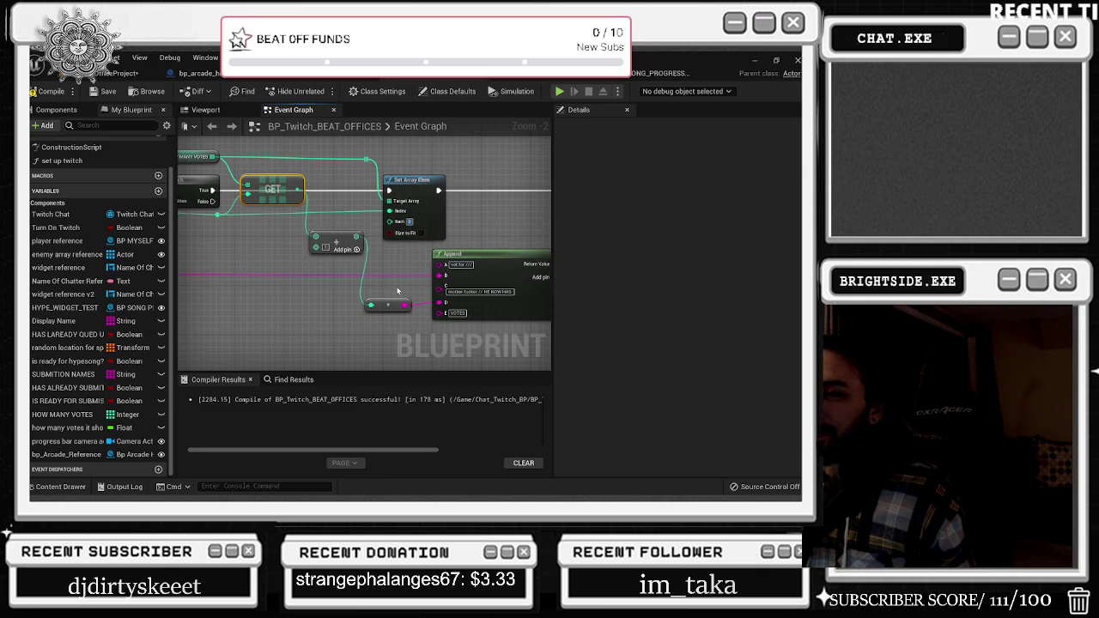
key(alt+p)
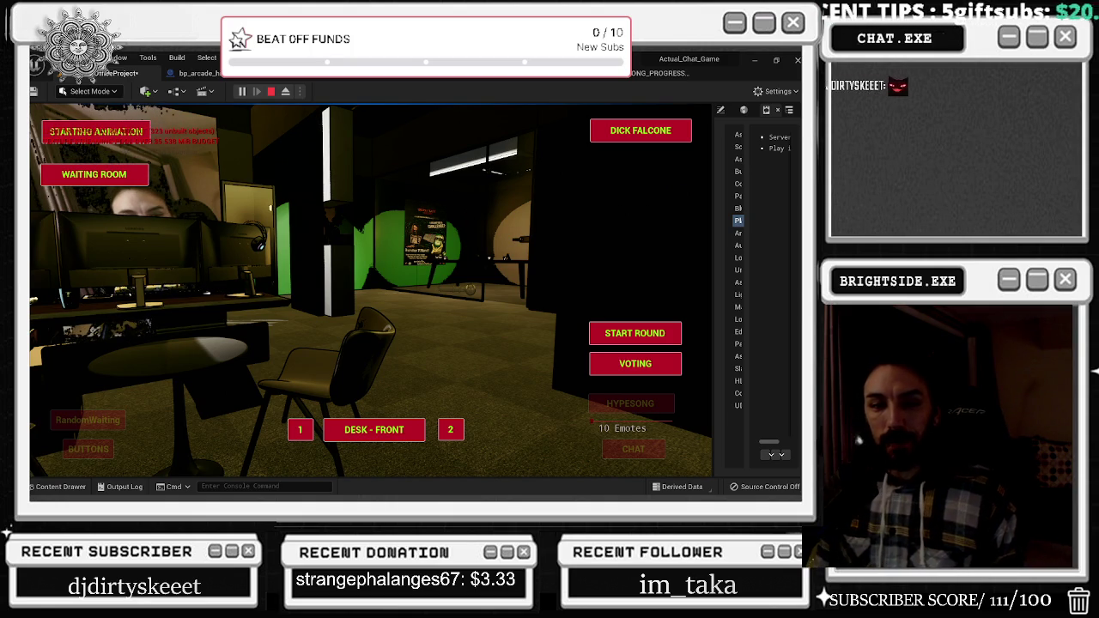
Glance at other open windows, then stop the Play-In-Editor session with Esc
key(alt+Tab)
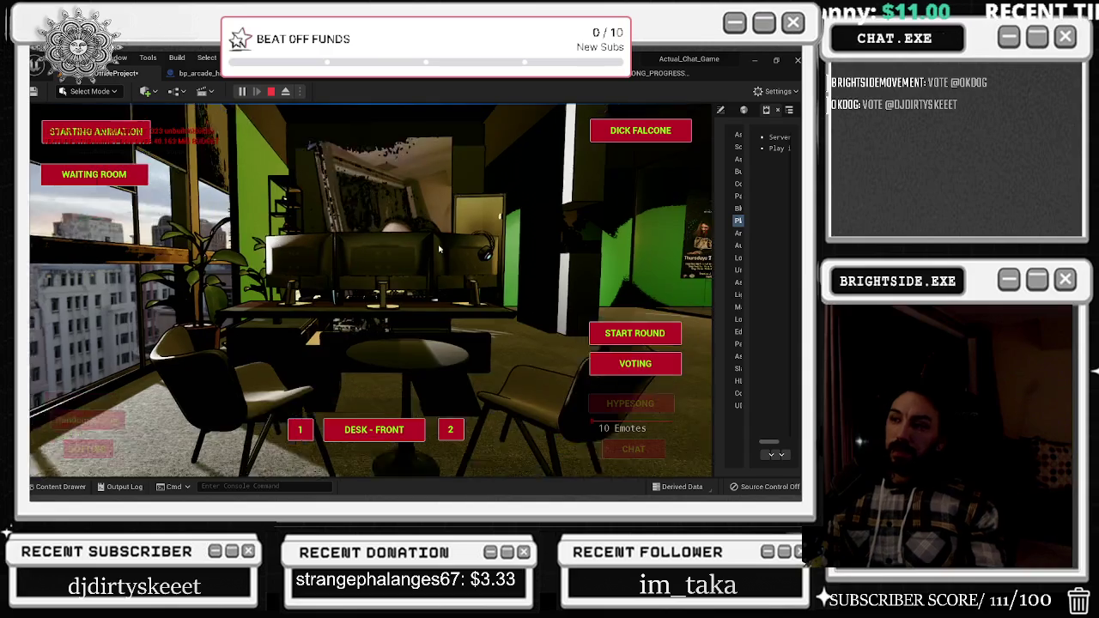
key(Escape)
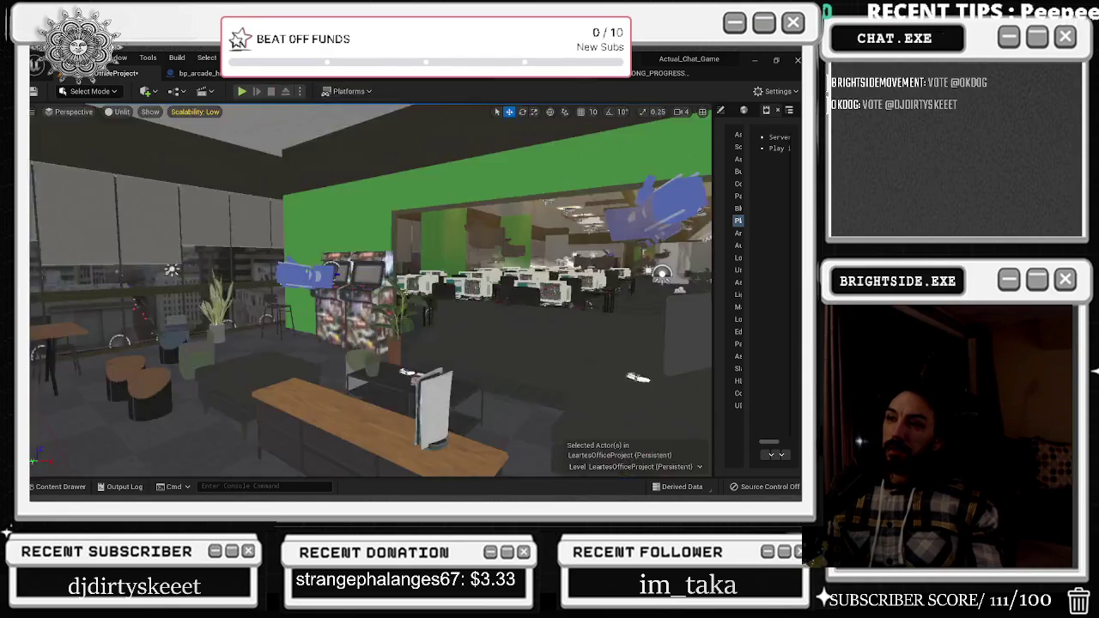
Open the BP_Twitch_BEAT_OFFICES Event Graph and pan across the Set Array Elem, Branch and For Each Loop nodes
click(378, 74)
click(409, 76)
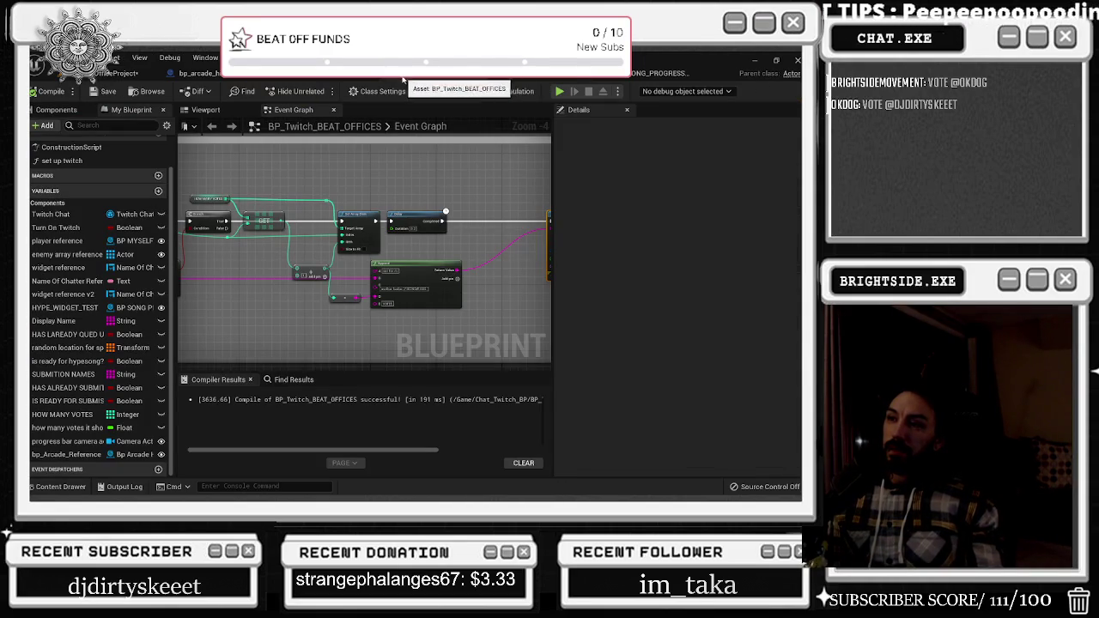
scroll(361, 249, up, 3)
drag(549, 284, 396, 262)
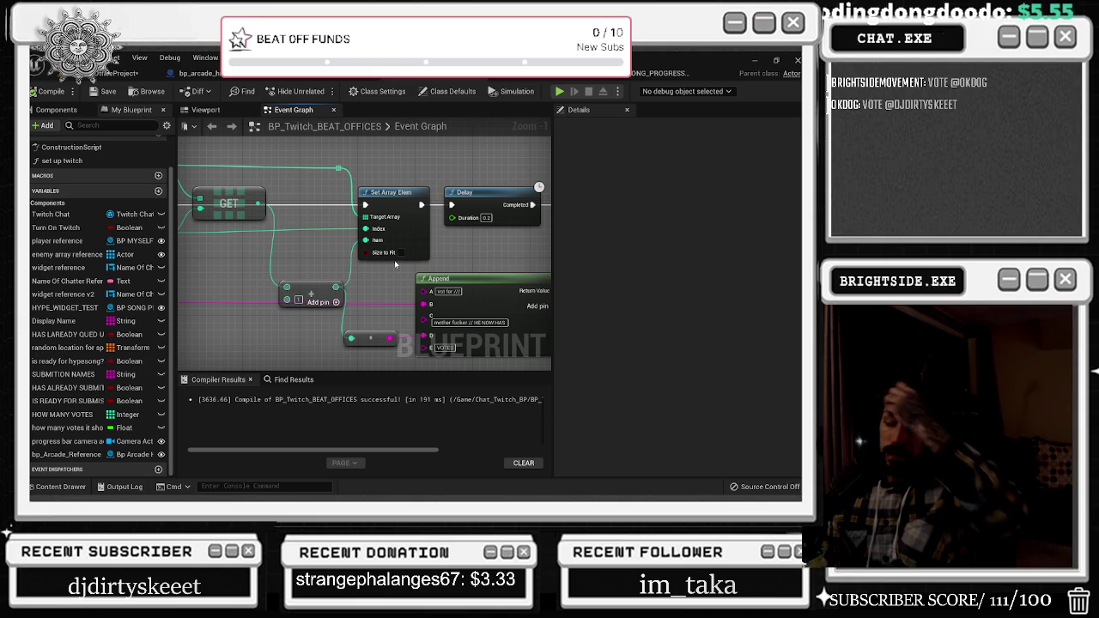
drag(394, 260, 523, 260)
drag(258, 283, 386, 284)
mouse_move(223, 302)
mouse_down()
mouse_move(359, 303)
mouse_move(224, 281)
mouse_up()
mouse_move(516, 297)
mouse_down()
mouse_move(464, 292)
mouse_move(493, 277)
mouse_move(379, 269)
mouse_move(442, 255)
mouse_move(411, 250)
mouse_up()
Inspect the Branch, GET, Display Name and Contains nodes, ending at the AND node
drag(234, 163, 337, 245)
click(389, 257)
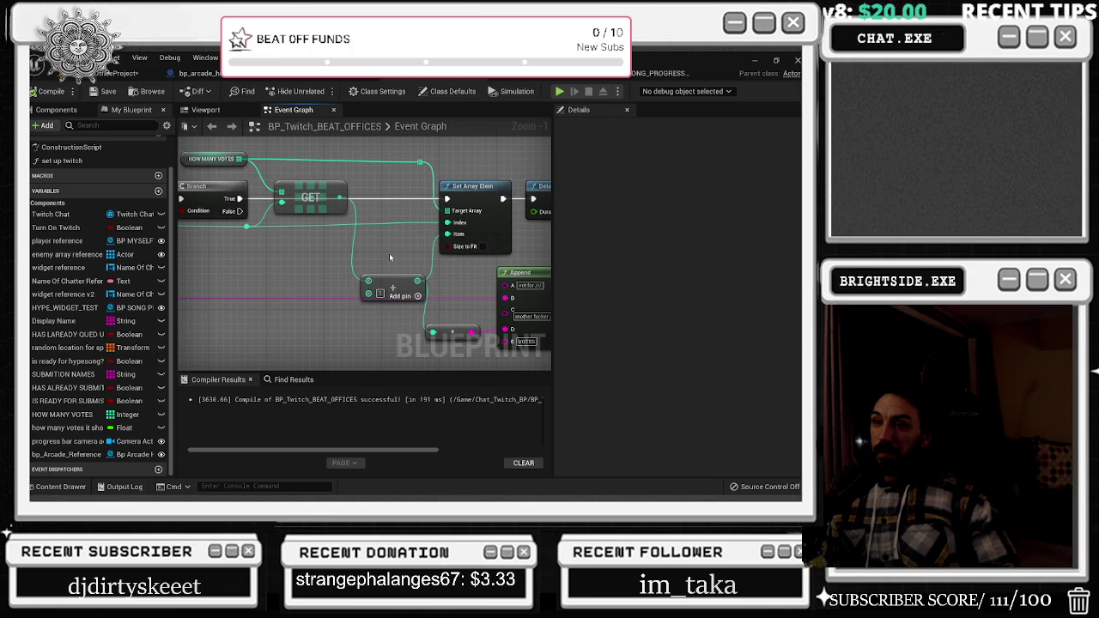
drag(389, 255, 377, 251)
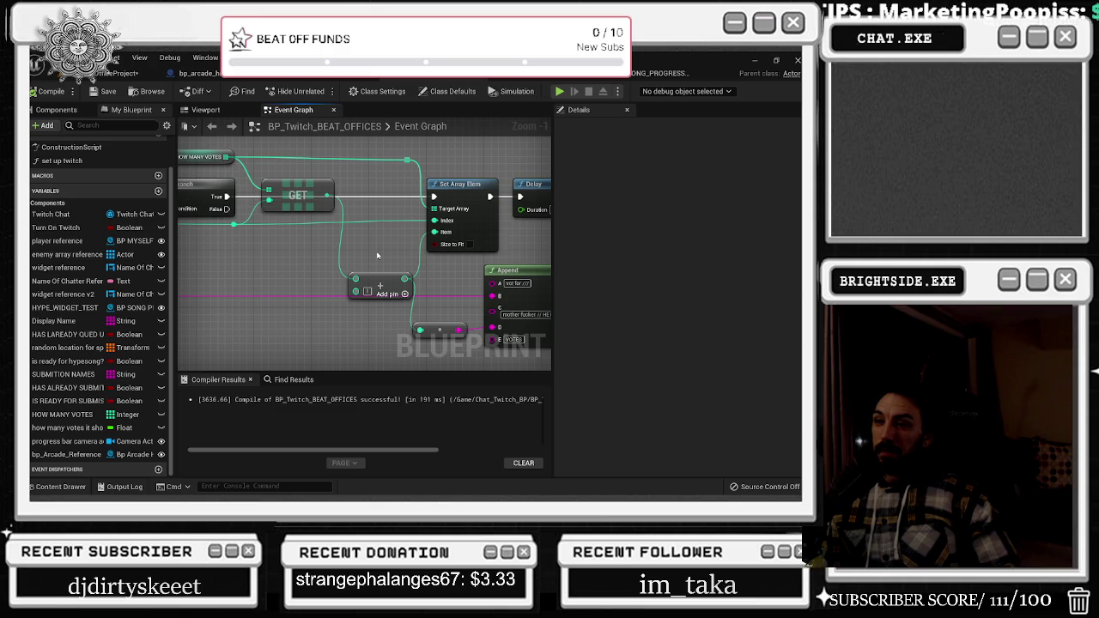
mouse_move(376, 255)
mouse_down()
mouse_move(167, 210)
mouse_move(26, 246)
mouse_move(202, 190)
mouse_up()
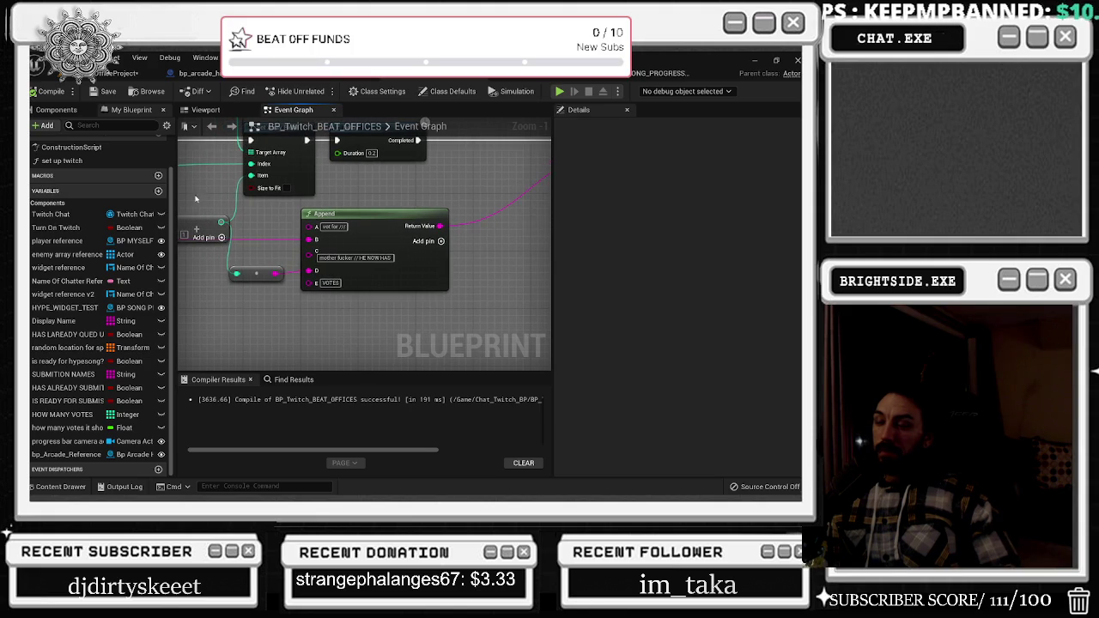
drag(274, 216, 86, 189)
drag(361, 257, 516, 258)
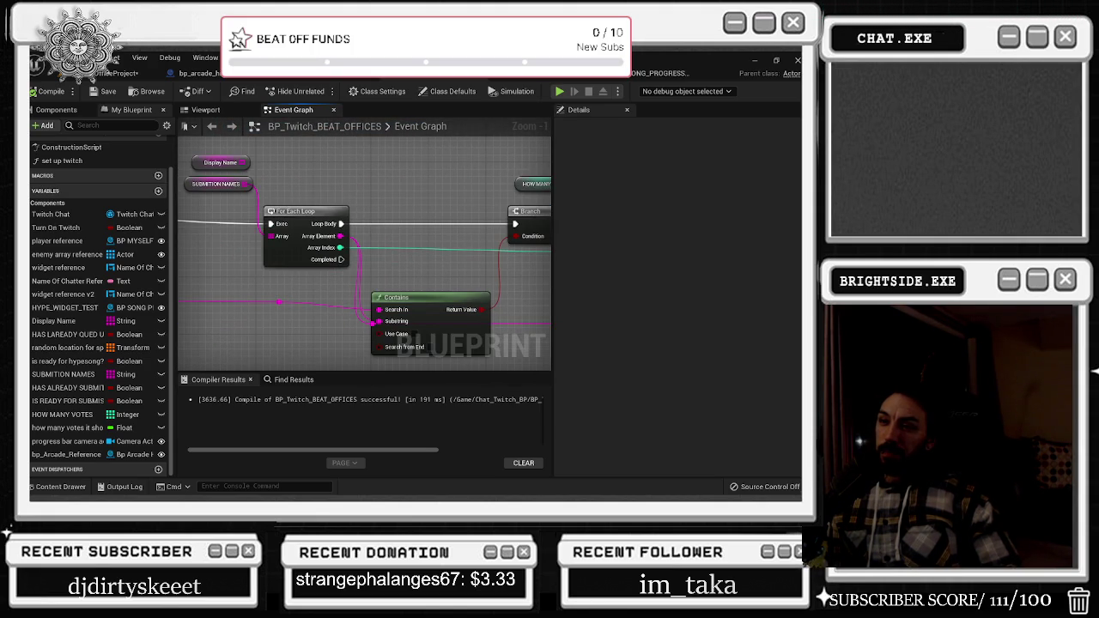
click(211, 156)
drag(389, 205, 228, 186)
mouse_move(299, 277)
mouse_down()
mouse_move(314, 277)
mouse_move(139, 291)
mouse_up()
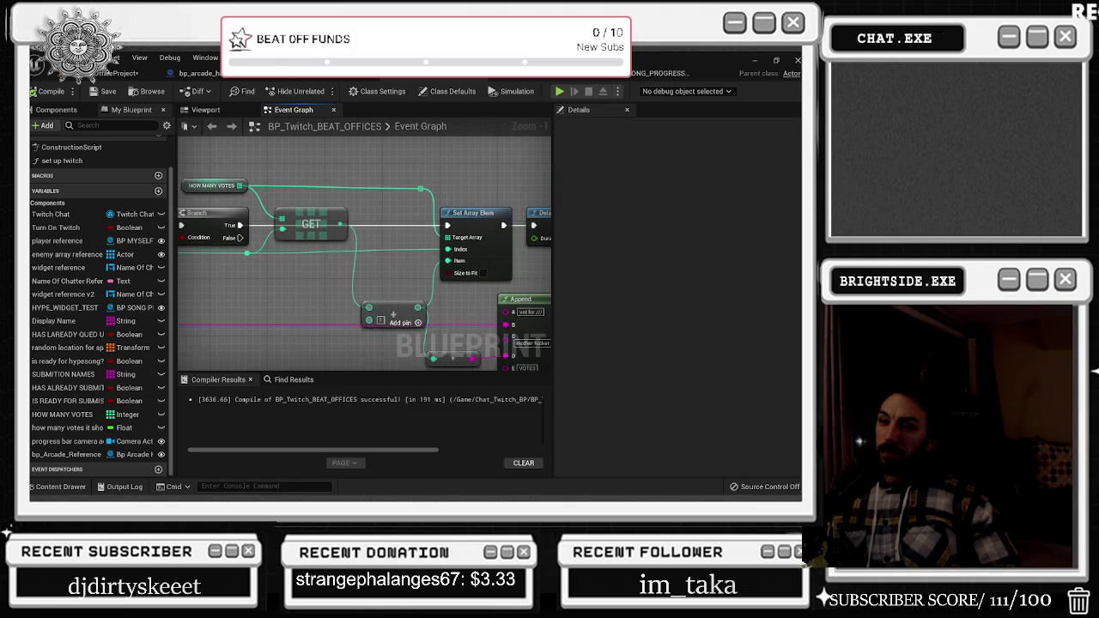
drag(334, 237, 528, 268)
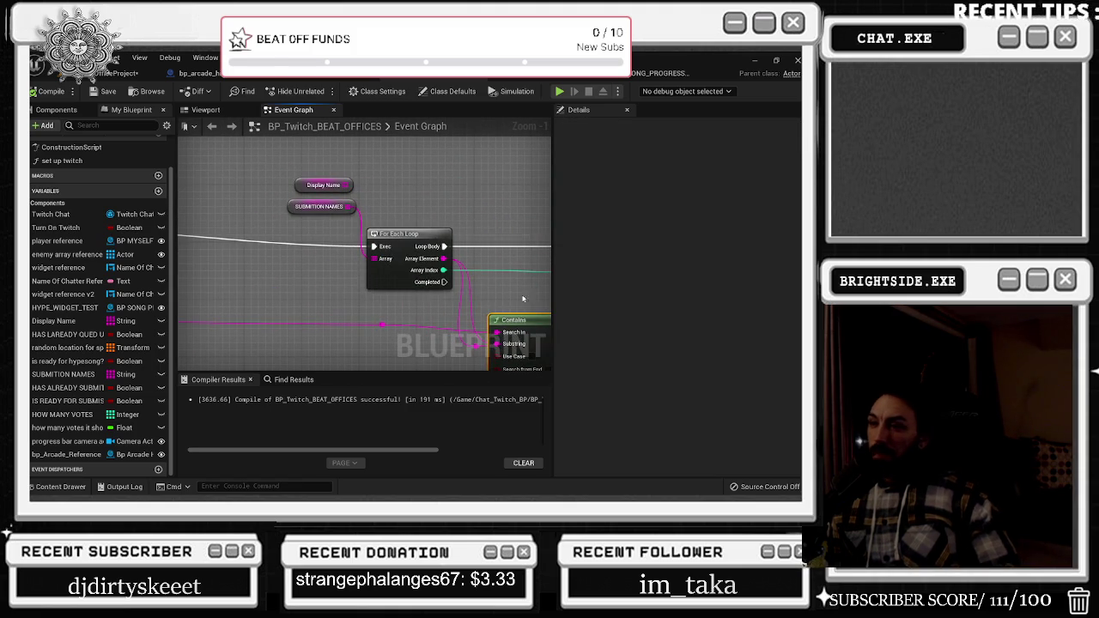
mouse_move(272, 188)
mouse_down()
mouse_move(343, 215)
mouse_move(327, 241)
mouse_move(410, 246)
mouse_up()
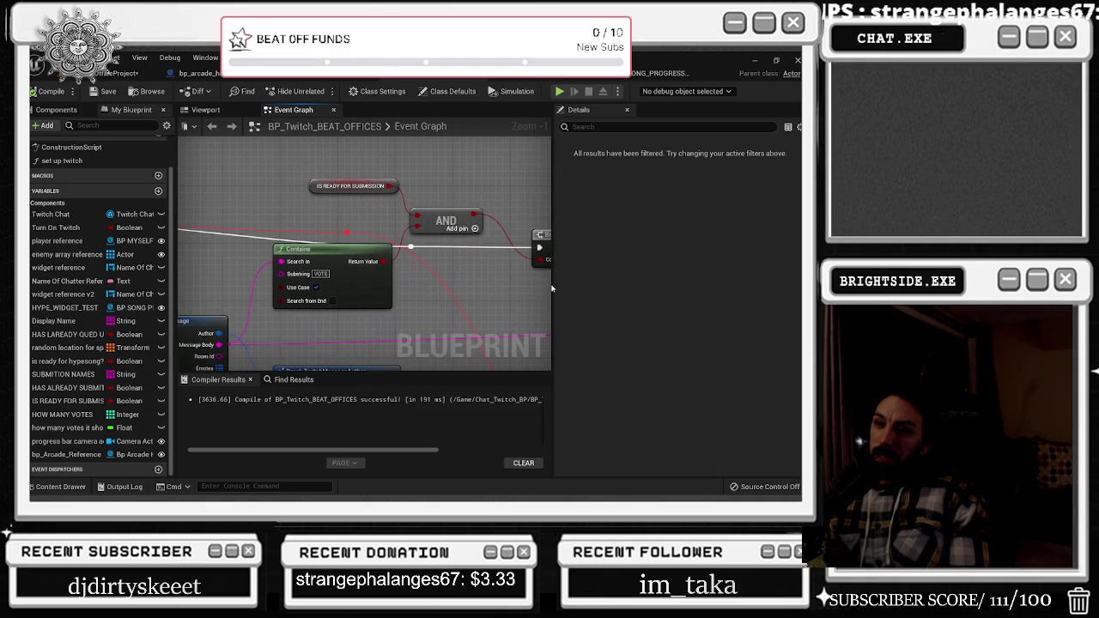
Tick the Default Value of IS READY FOR SUBMISSION so it starts as true
click(312, 188)
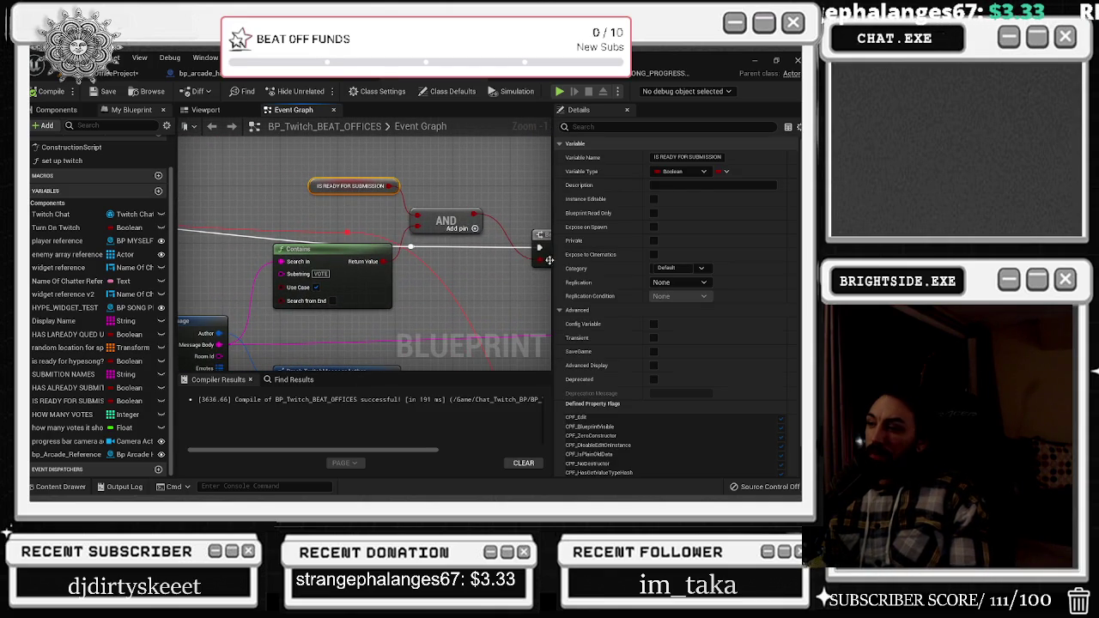
mouse_move(442, 306)
mouse_down()
mouse_move(519, 247)
mouse_move(430, 249)
mouse_up()
click(653, 470)
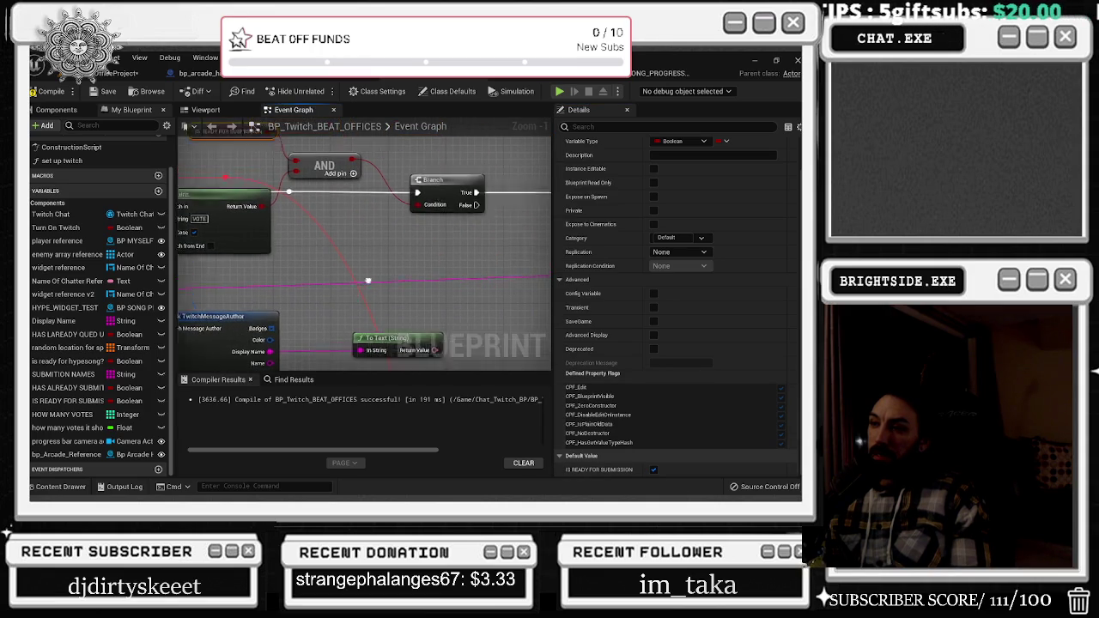
Review the HOW MANY VOTES branch, then start a Play-In-Editor test from the level tab
drag(305, 280, 593, 380)
drag(305, 280, 179, 287)
mouse_move(247, 251)
mouse_down()
mouse_move(232, 249)
mouse_move(242, 211)
mouse_move(92, 230)
mouse_up()
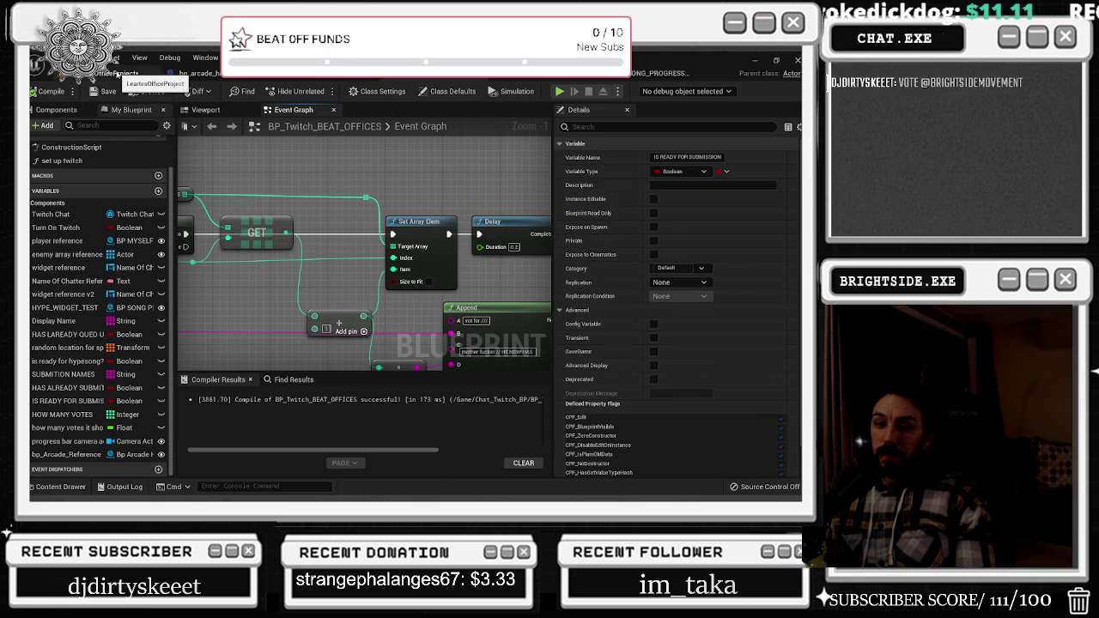
click(120, 73)
click(242, 91)
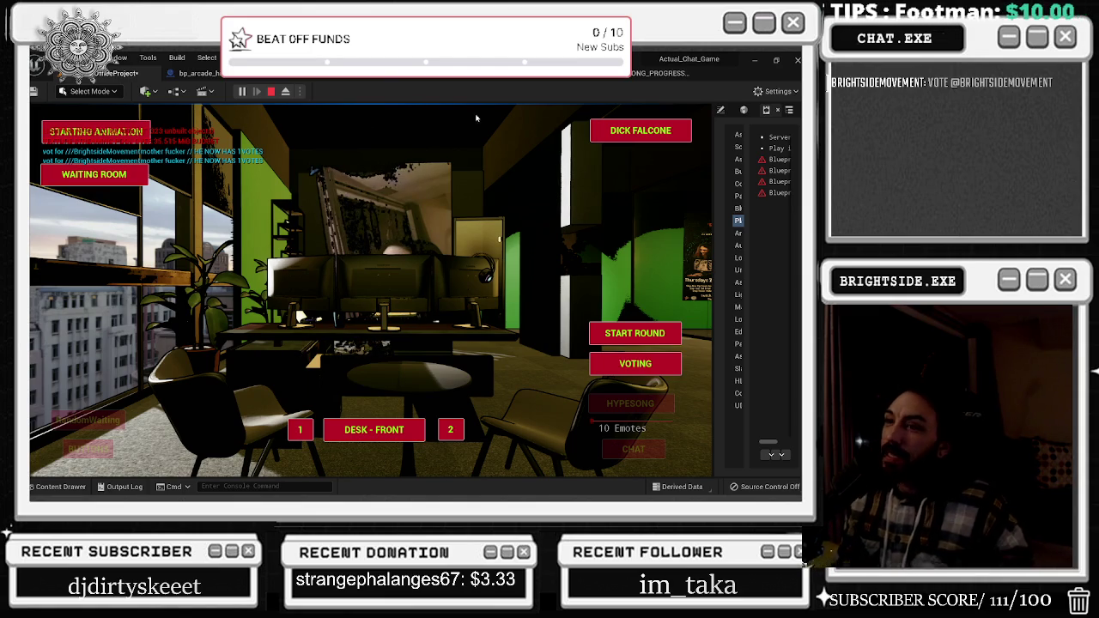
Stop the play test and open the BP_SONG_PROGRESS_BAR blueprint
click(271, 91)
click(636, 76)
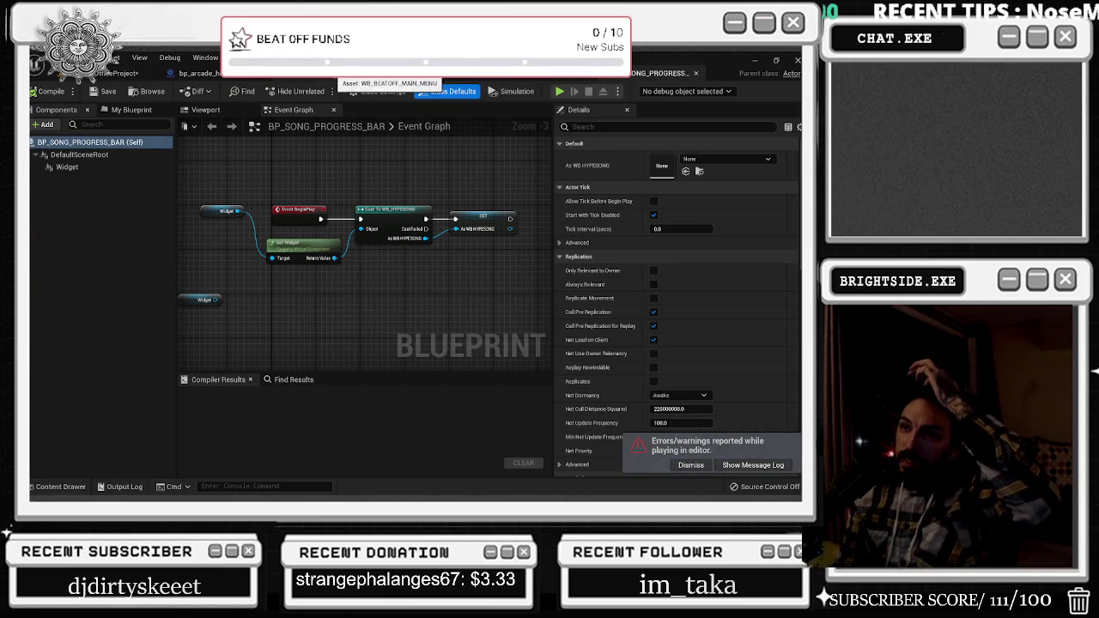
Return to BP_Twitch_BEAT_OFFICES and select HOW MANY VOTES, an integer array with 0 default elements
click(501, 72)
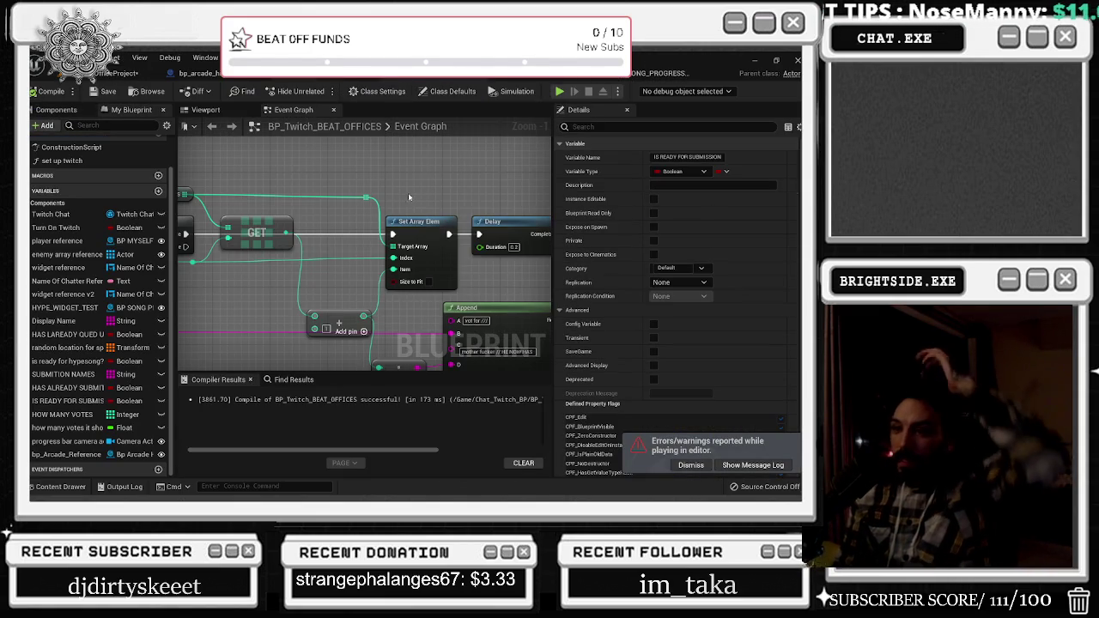
drag(412, 224, 586, 222)
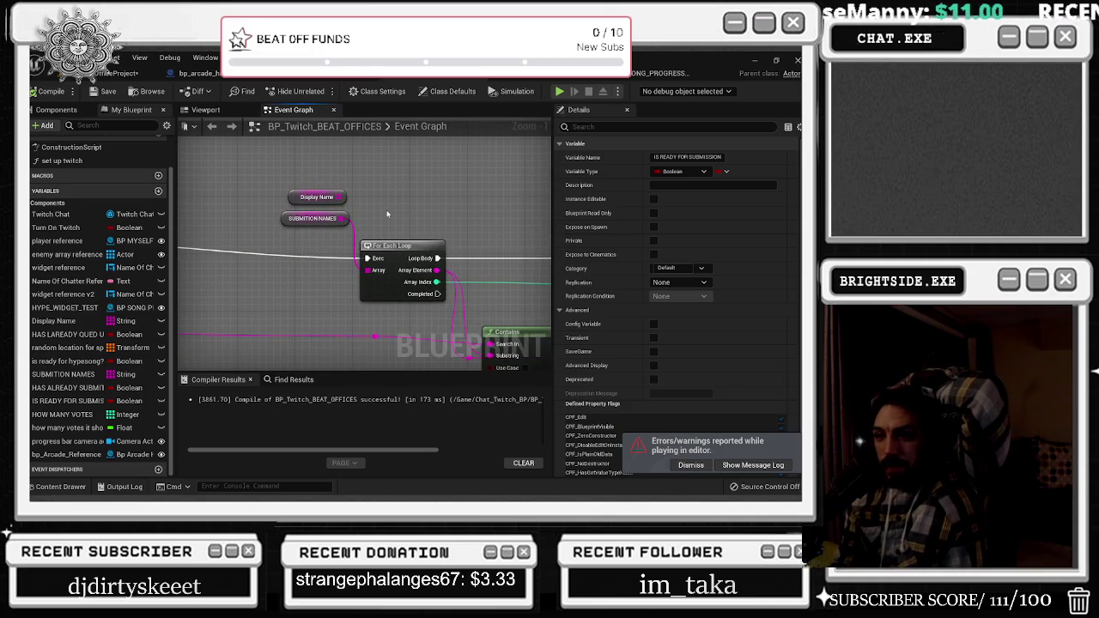
drag(322, 156, 172, 104)
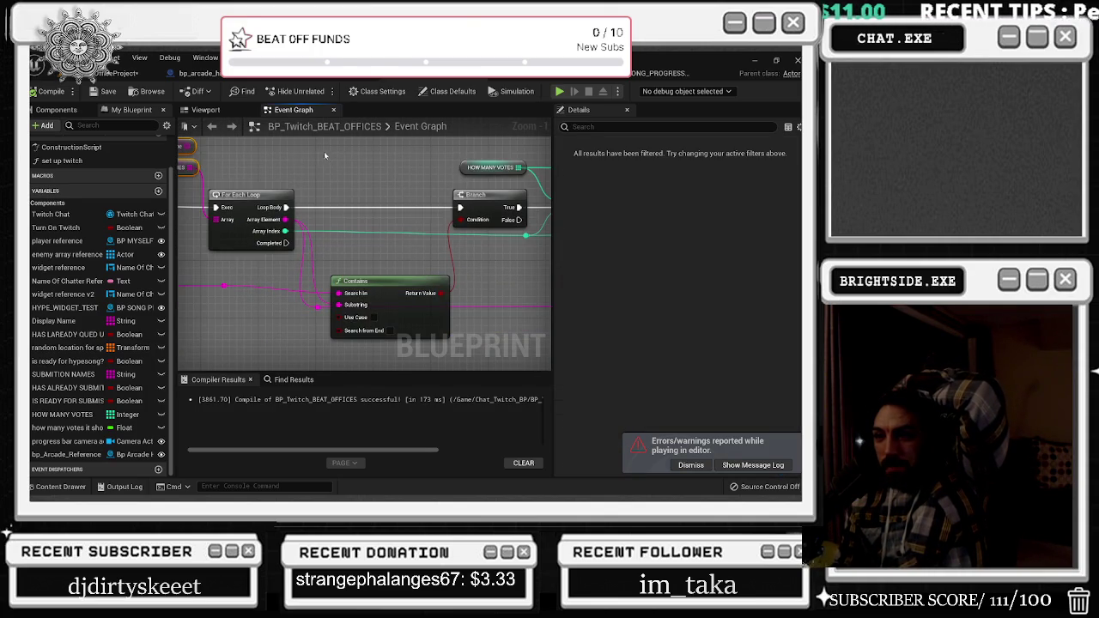
drag(341, 251, 178, 298)
drag(314, 235, 316, 238)
drag(281, 295, 338, 297)
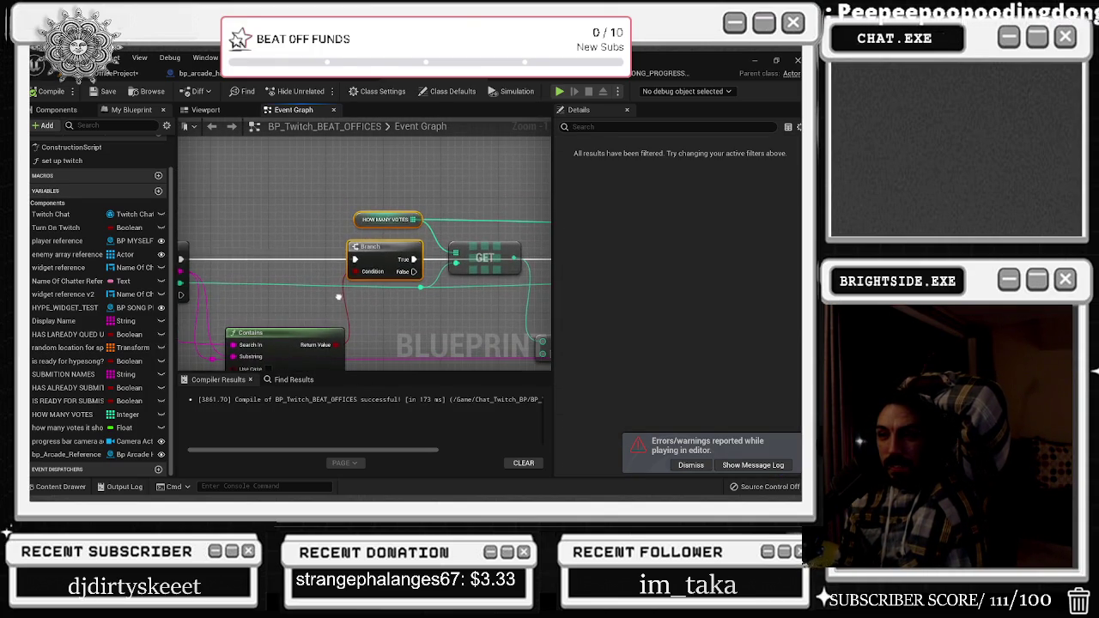
mouse_move(337, 257)
mouse_down()
mouse_move(319, 290)
mouse_move(383, 235)
mouse_move(451, 282)
mouse_move(475, 283)
mouse_up()
click(426, 269)
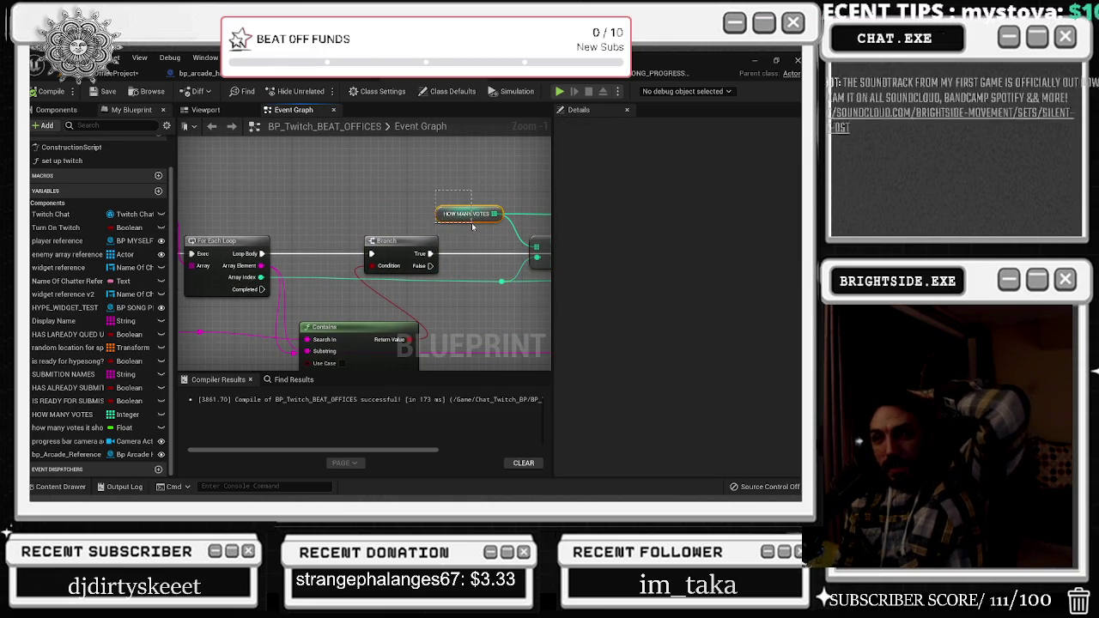
click(439, 214)
scroll(418, 251, down, 5)
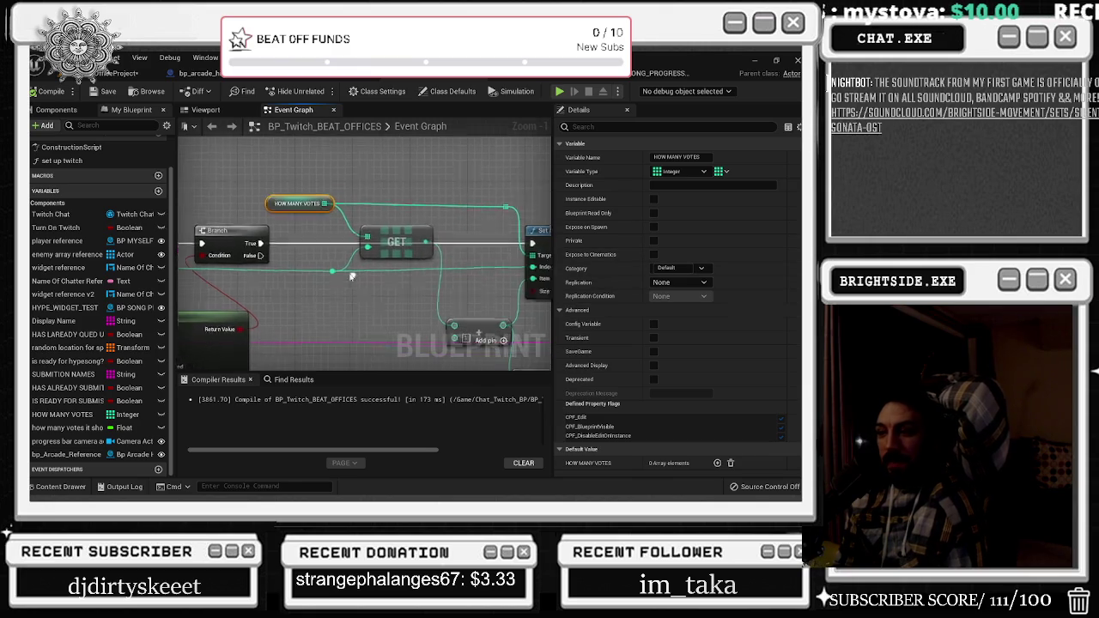
Zoom out to find the MAKE VOTING SYSTEM comment, then zoom in on the Submission System event
scroll(418, 250, down, 6)
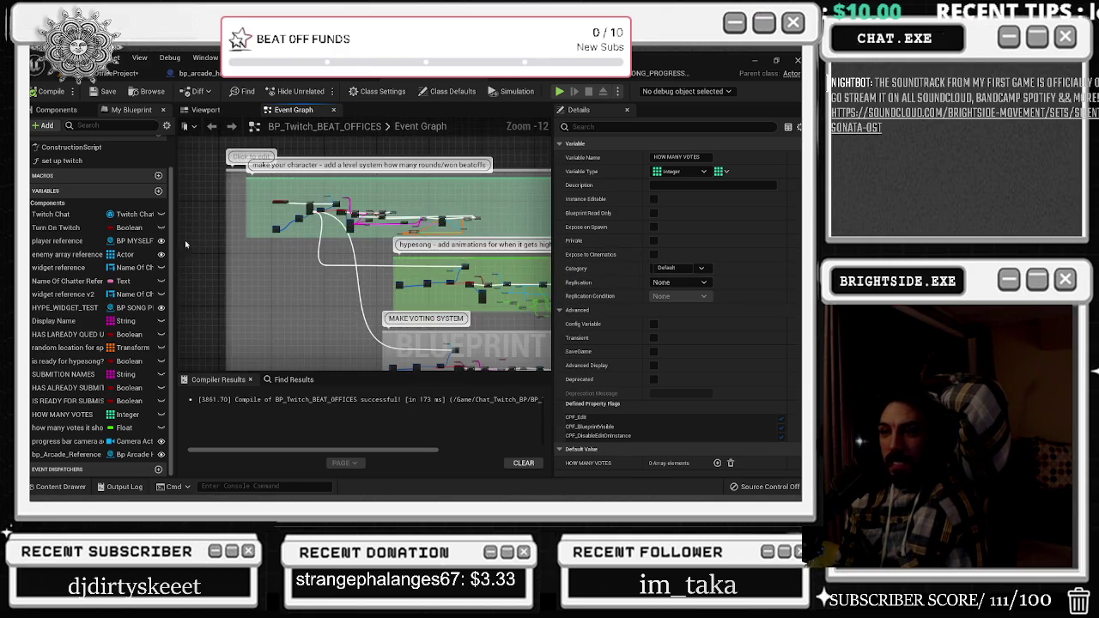
scroll(327, 244, up, 2)
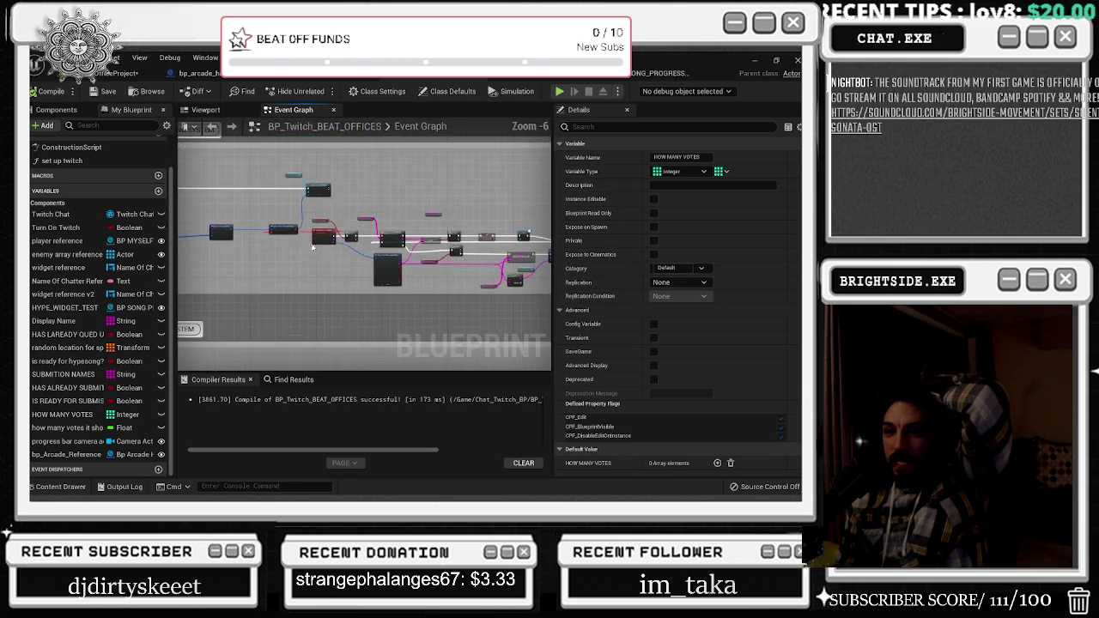
scroll(329, 230, up, 3)
scroll(309, 228, down, 5)
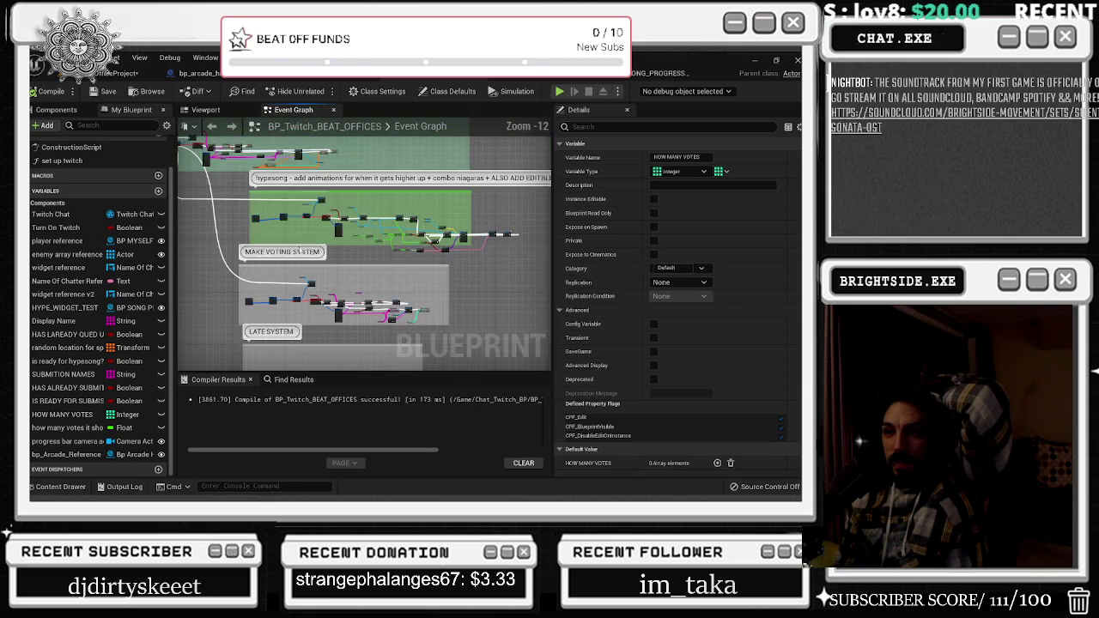
scroll(327, 228, up, 10)
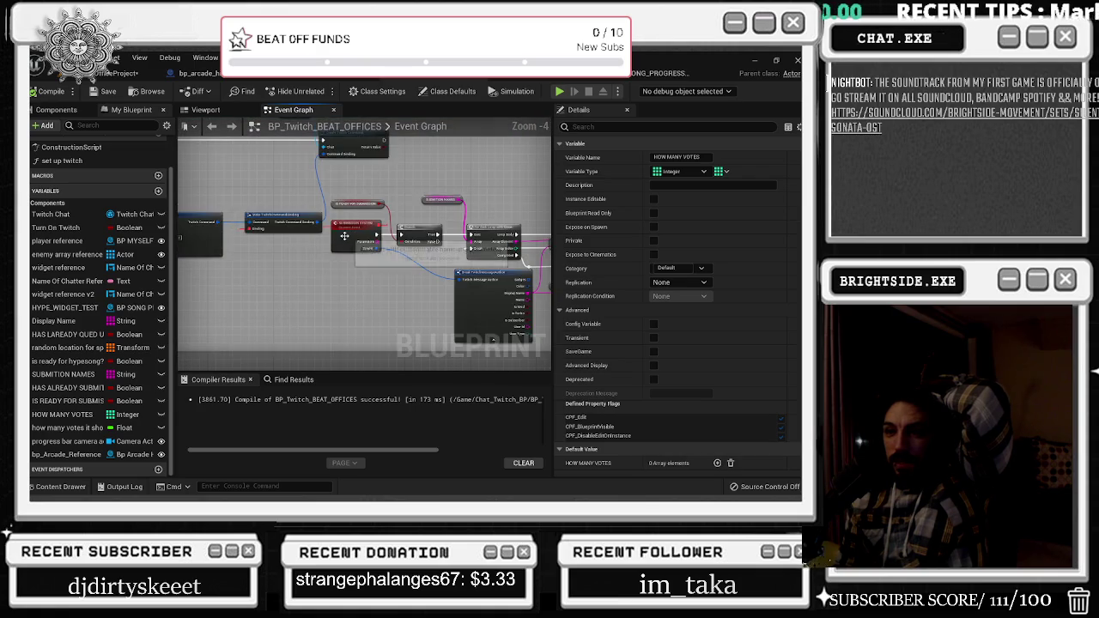
scroll(327, 228, down, 3)
scroll(430, 250, up, 3)
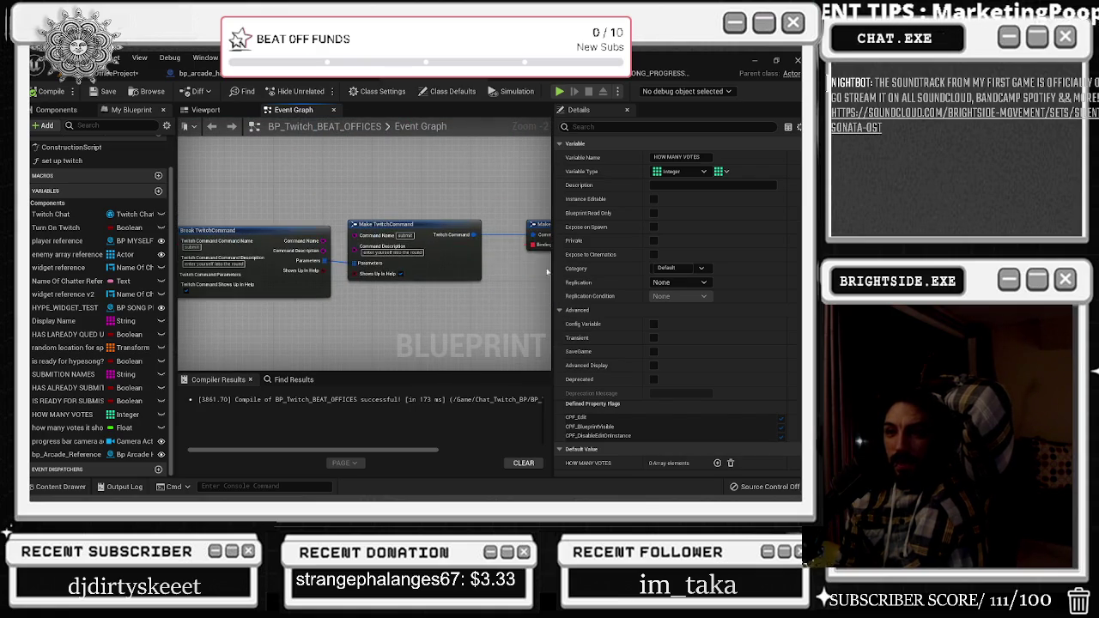
scroll(403, 212, up, 1)
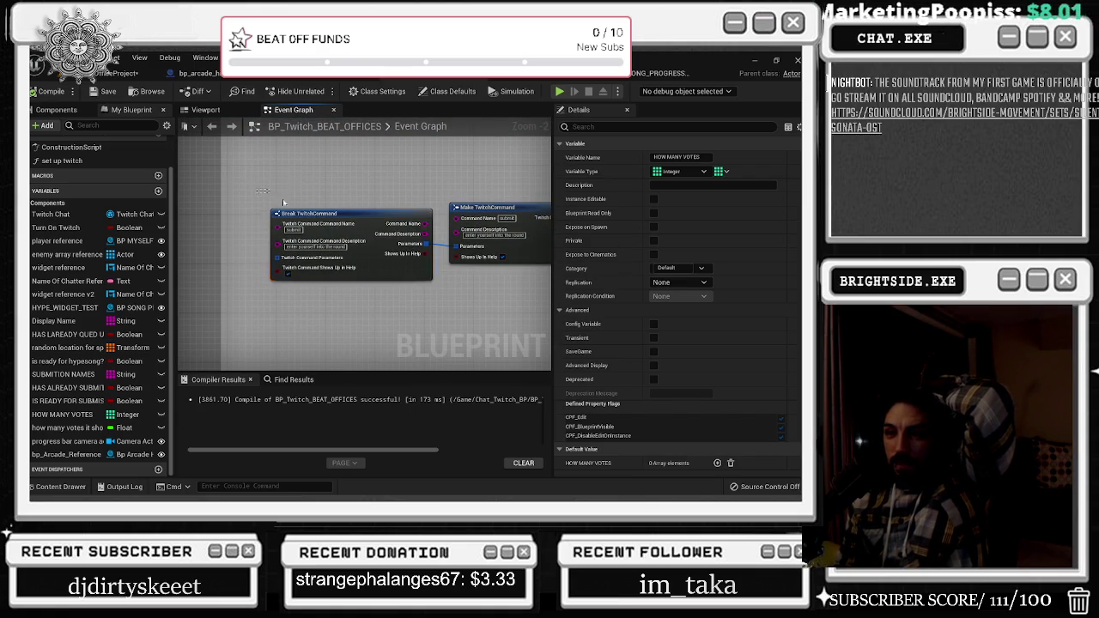
click(263, 195)
scroll(324, 296, down, 3)
scroll(323, 296, up, 3)
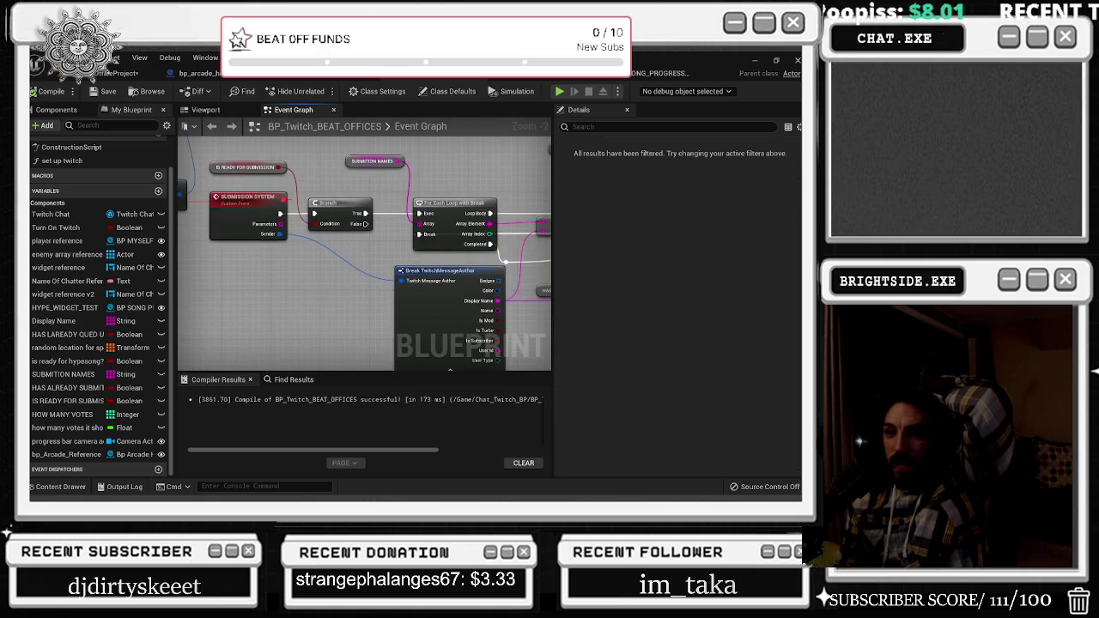
Pan along the SUBMITION NAMES loop to the AddUnique and Send Twitch Message nodes
drag(324, 296, 199, 302)
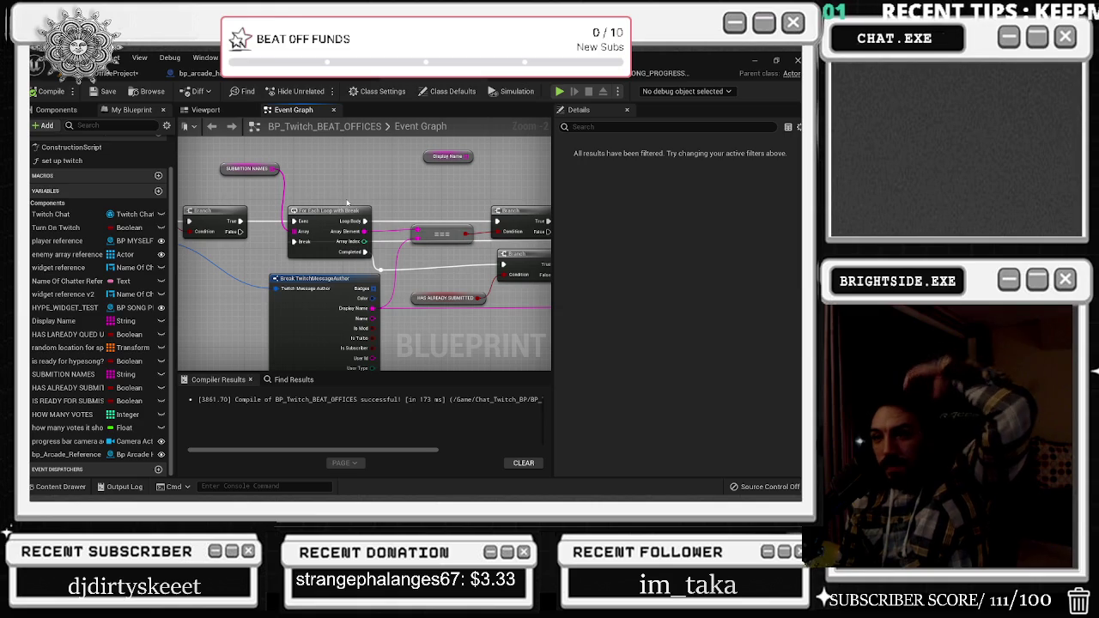
mouse_move(335, 178)
mouse_down()
mouse_move(275, 172)
mouse_move(219, 223)
mouse_up()
drag(332, 287, 400, 258)
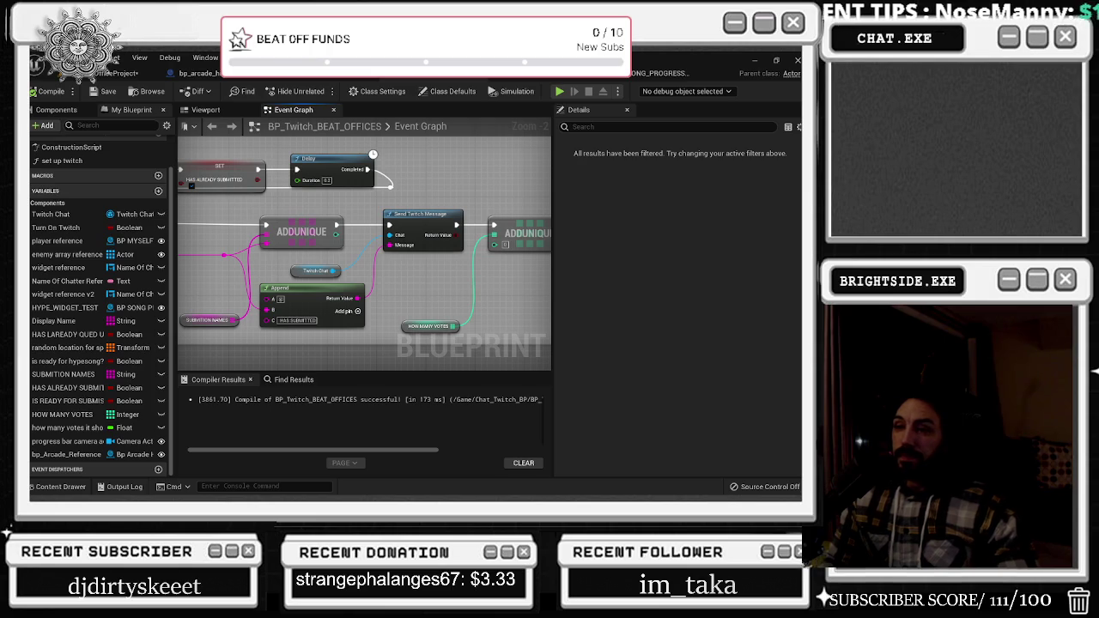
Inspect the SUBMITION NAMES and HAS ALREADY SUBMITTED variables in the Details panel
drag(269, 256, 382, 258)
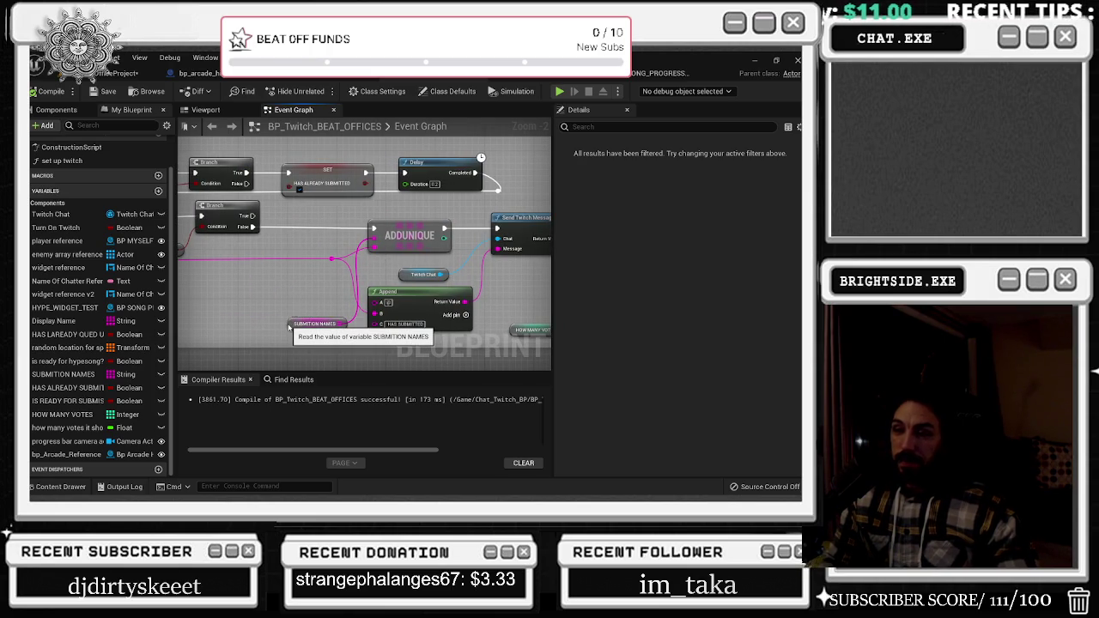
click(294, 323)
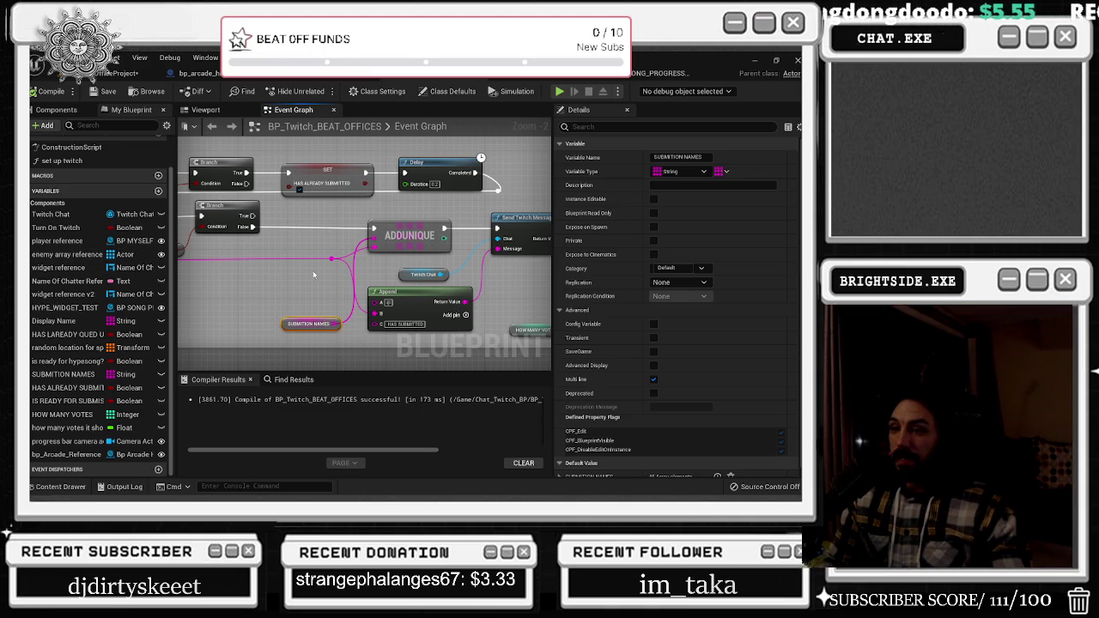
scroll(351, 284, down, 2)
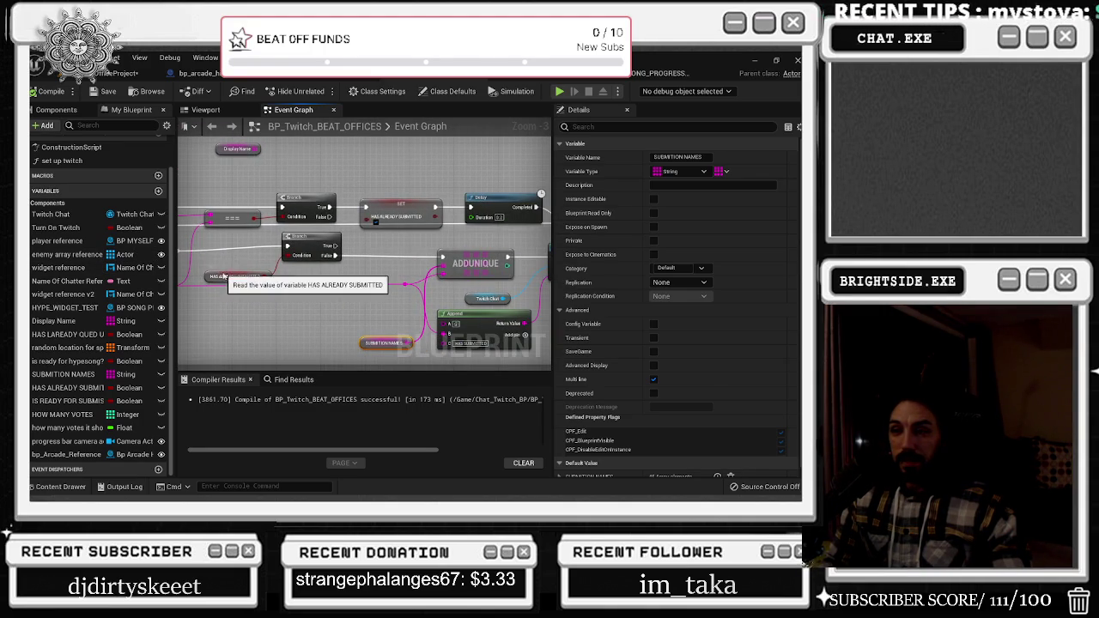
click(229, 274)
drag(229, 275, 241, 275)
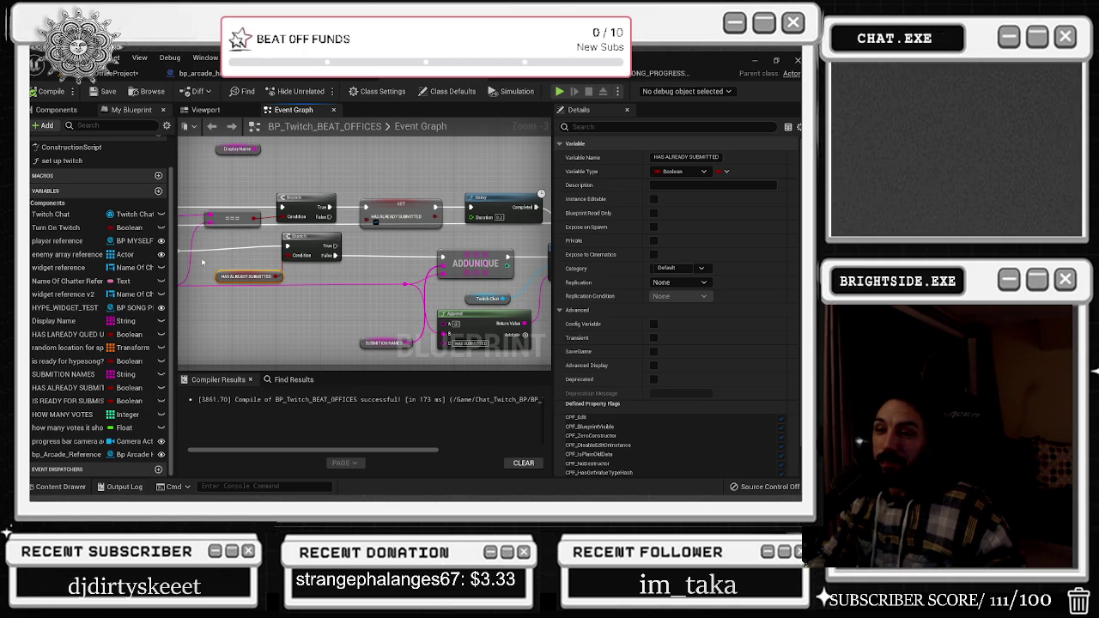
Switch to the Edge window showing the Twitch stream and reposition it slightly
key(alt+Tab)
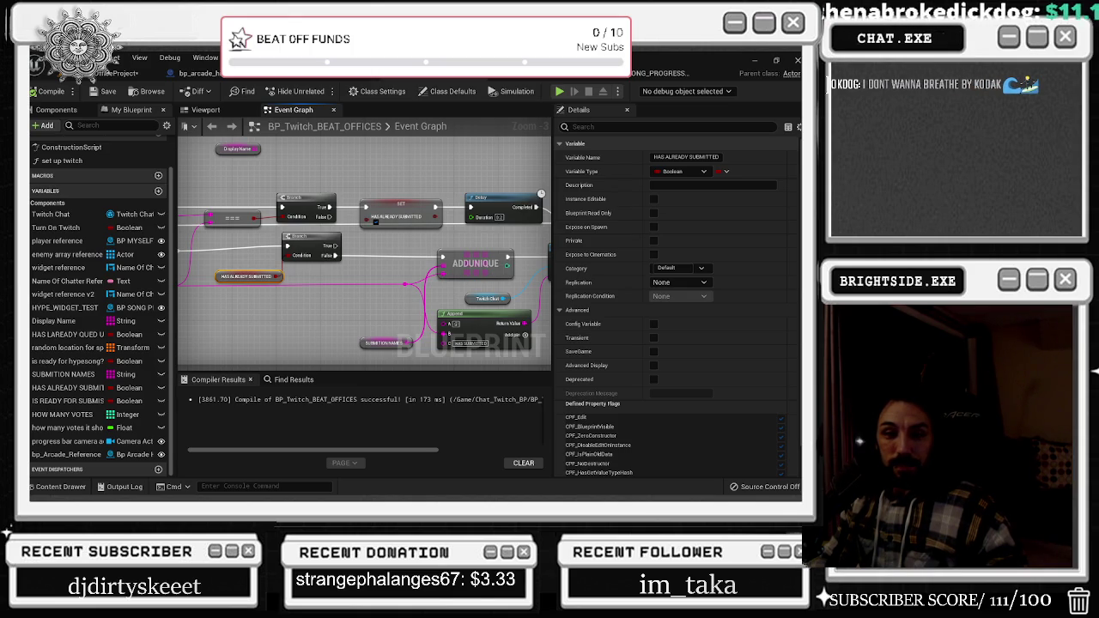
key(alt+Tab)
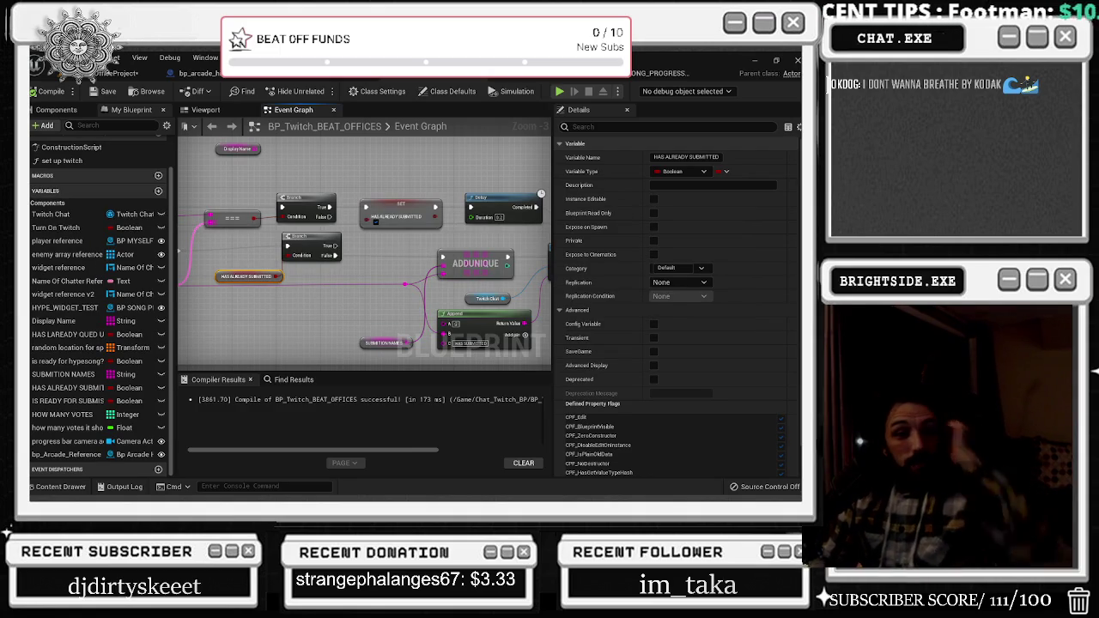
key(alt+Tab)
drag(241, 94, 247, 92)
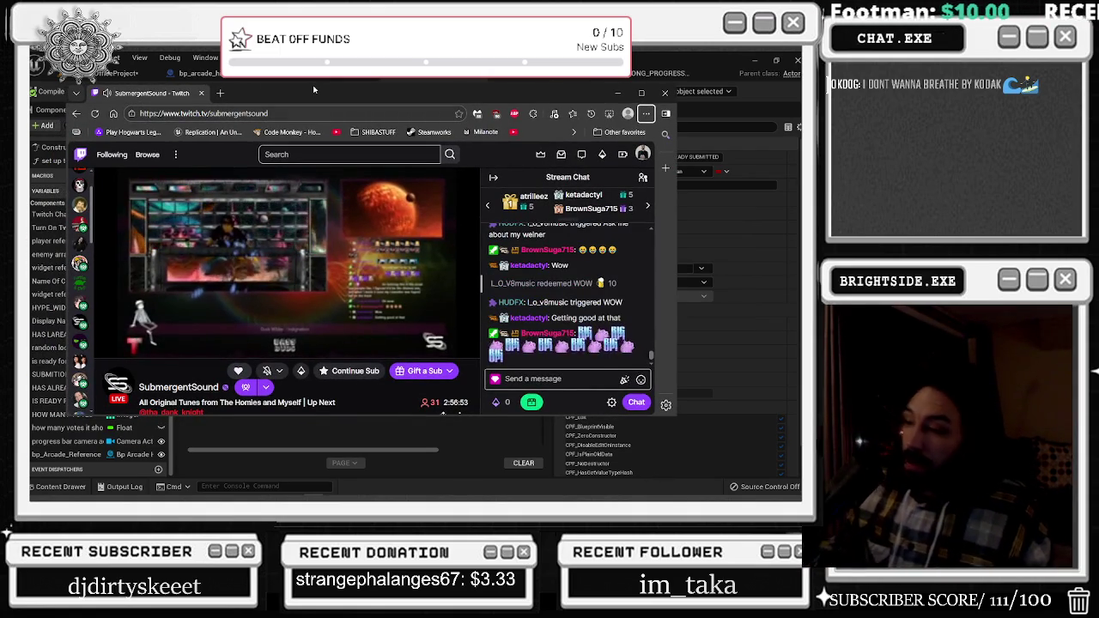
Select the channel name in the Edge address bar, then maximize the Twitch window
click(257, 113)
double_click(215, 114)
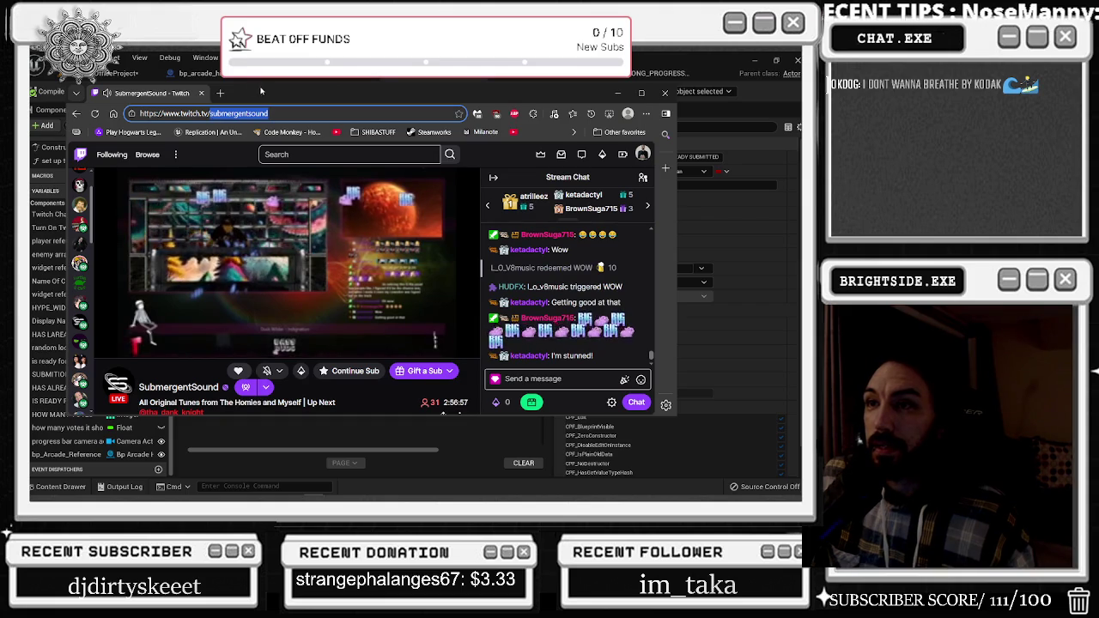
key(alt+Tab)
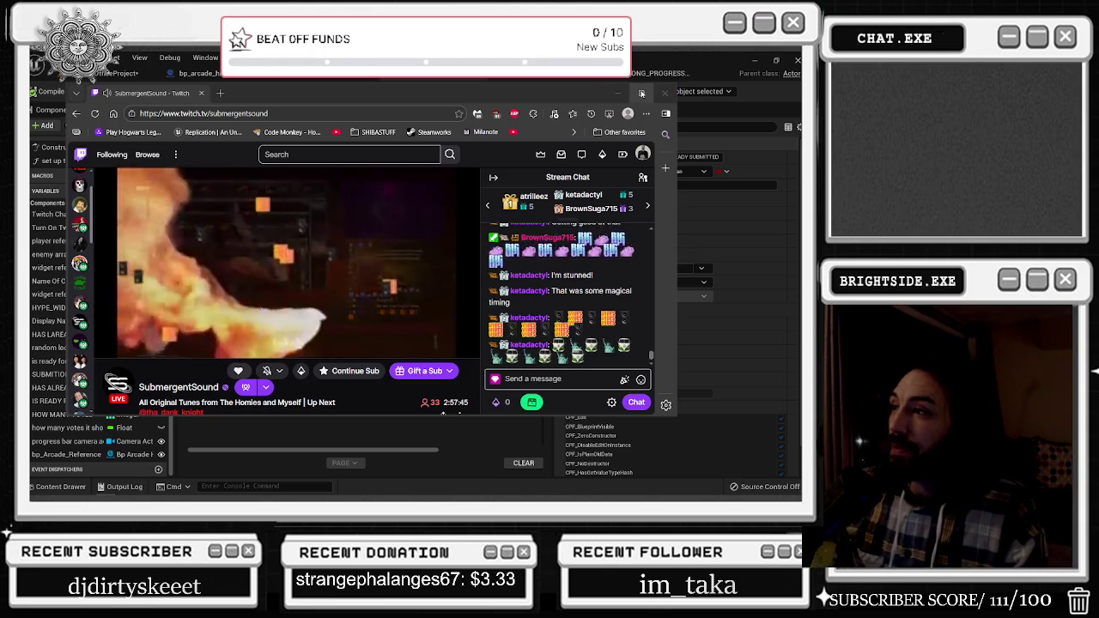
click(641, 92)
Ready the 8-viewer raid to SubmergentSound via OBS, then minimize OBS to watch SubmergentSound's stream
mouse_move(96, 331)
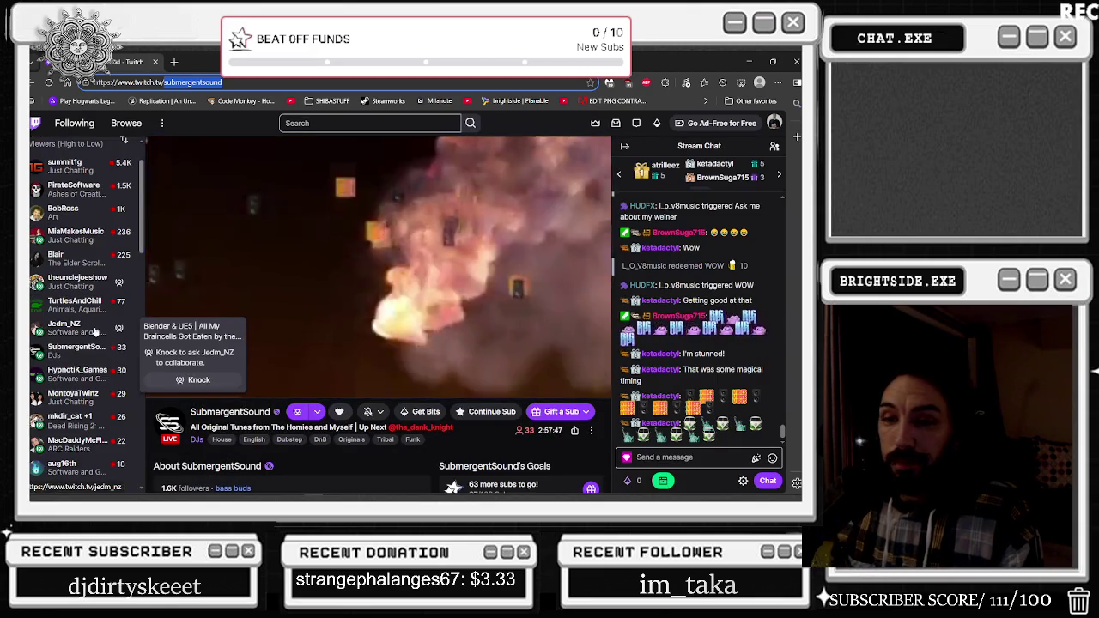
scroll(97, 332, down, 1)
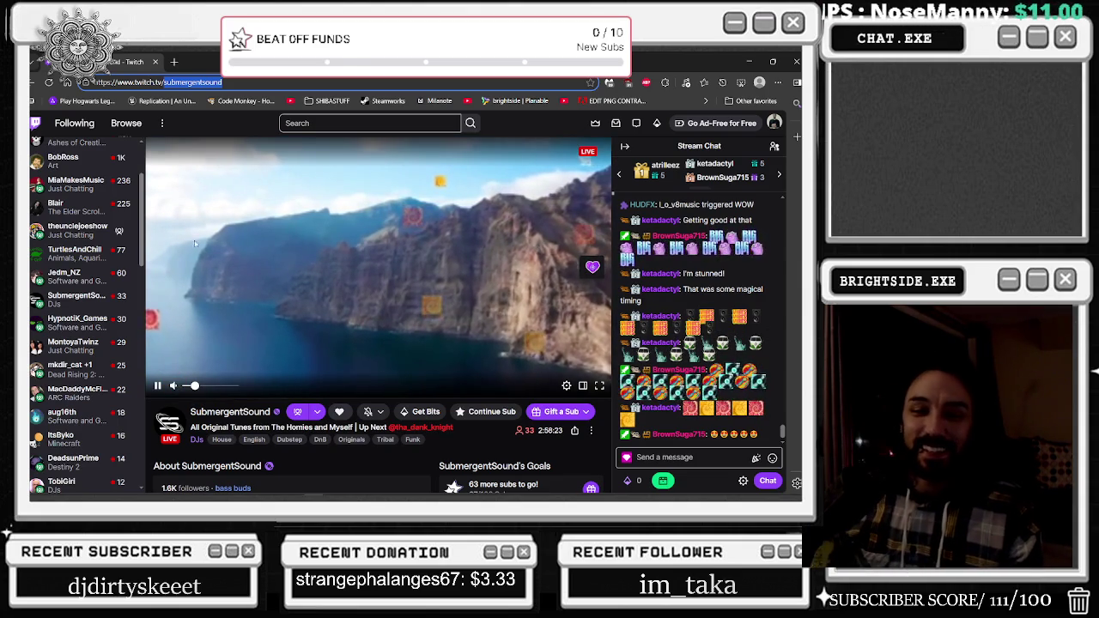
mouse_move(78, 299)
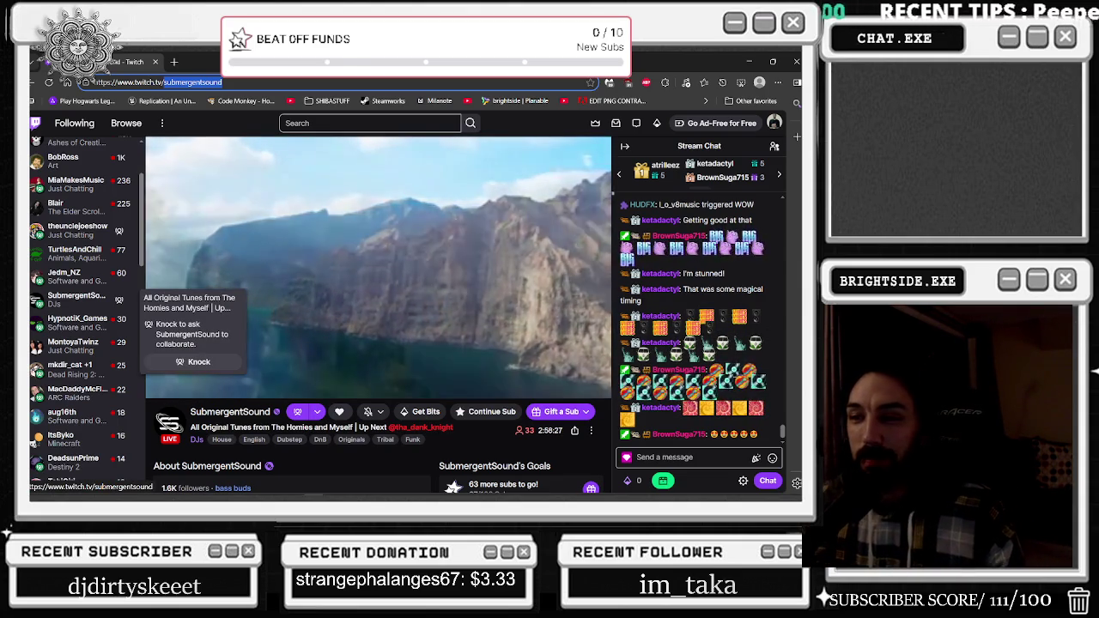
mouse_move(41, 347)
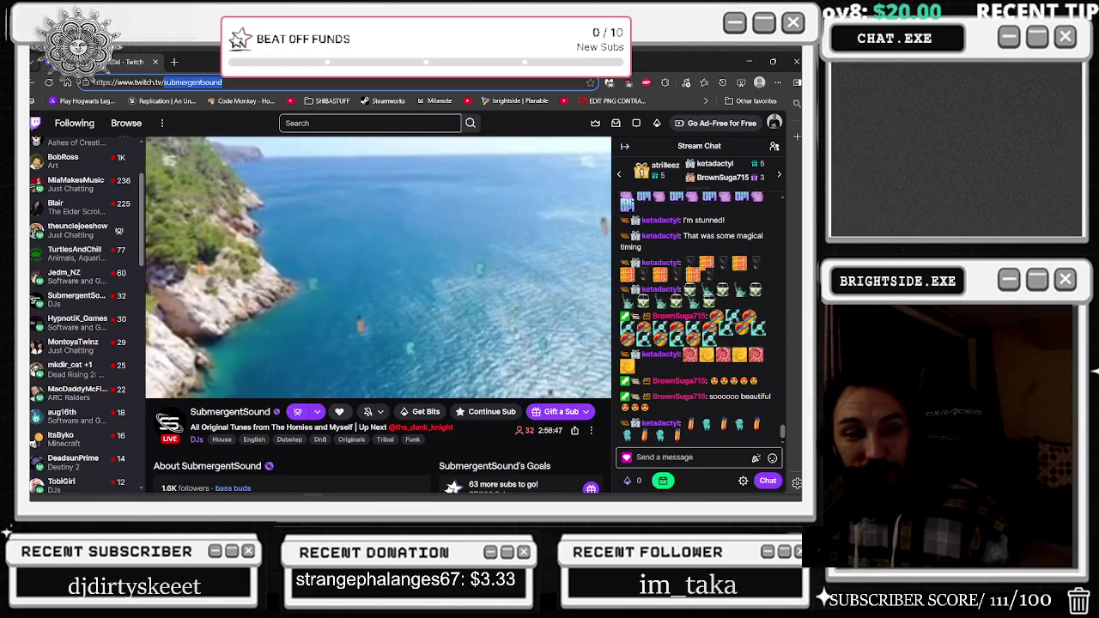
key(alt+Tab)
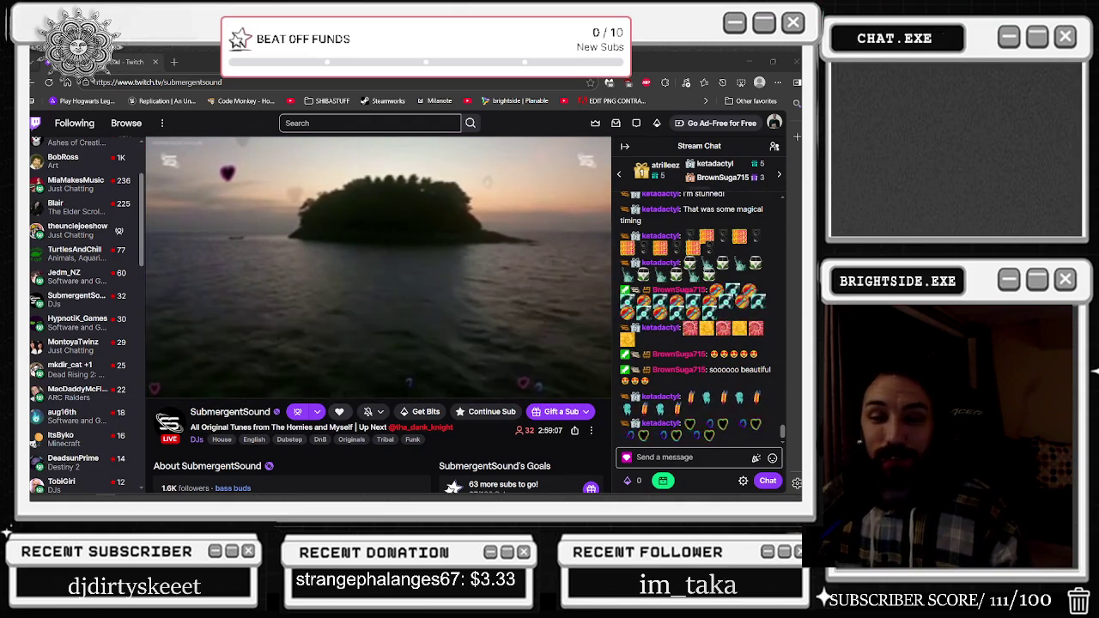
key(alt+Tab)
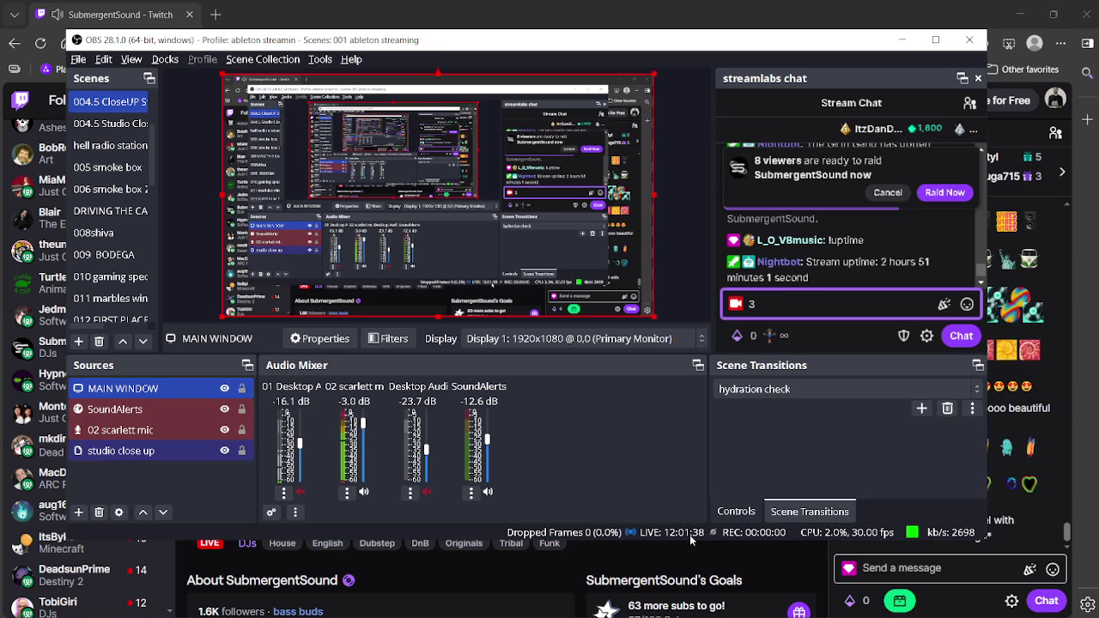
key(super+Down)
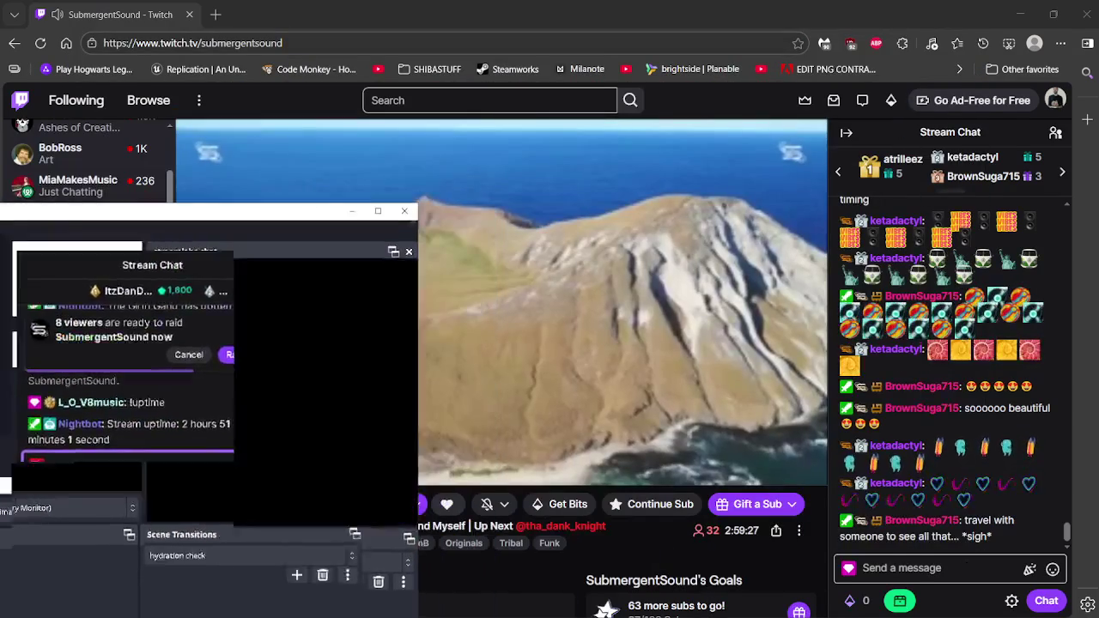